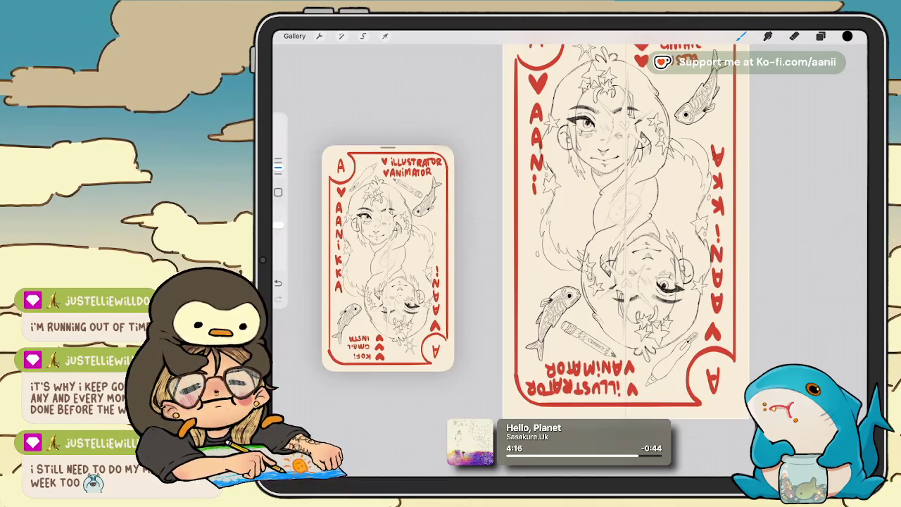
Zoom and rotate around the card to look over the whole sketch
{"action": "scroll", "coordinate": [620, 261], "scroll_direction": "up", "scroll_amount": 3}
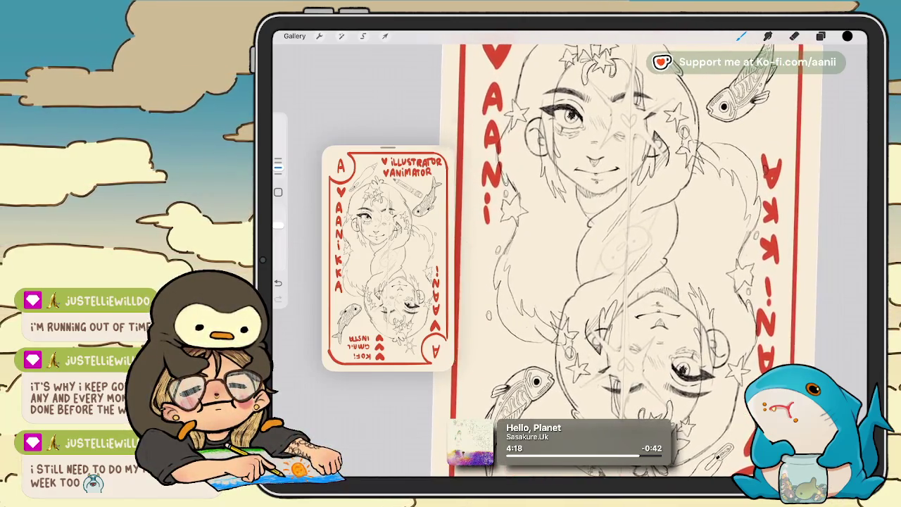
{"action": "scroll", "coordinate": [619, 253], "scroll_direction": "down", "scroll_amount": 1}
{"action": "scroll", "coordinate": [619, 253], "scroll_direction": "down", "scroll_amount": 1}
{"action": "scroll", "coordinate": [620, 253], "scroll_direction": "down", "scroll_amount": 1}
{"action": "scroll", "coordinate": [619, 254], "scroll_direction": "down", "scroll_amount": 1}
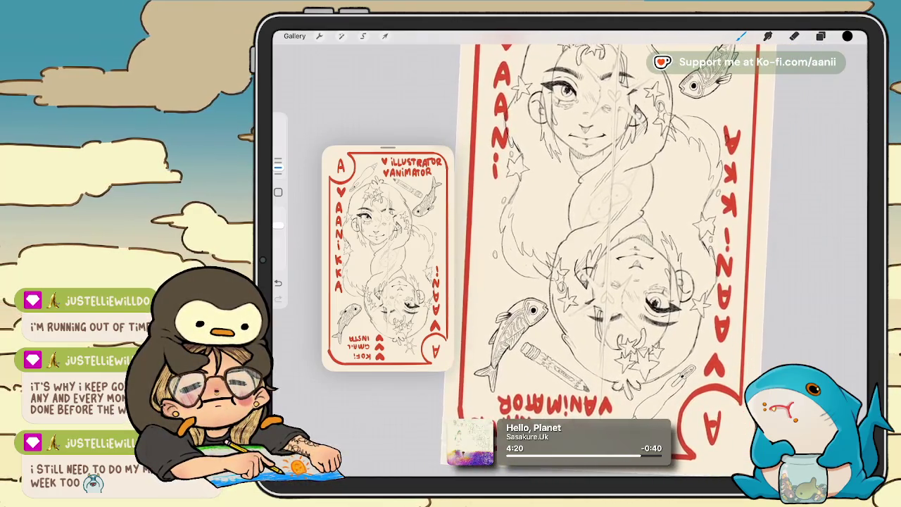
{"action": "scroll", "coordinate": [620, 260], "scroll_direction": "up", "scroll_amount": 1}
{"action": "scroll", "coordinate": [620, 261], "scroll_direction": "up", "scroll_amount": 1}
{"action": "scroll", "coordinate": [620, 261], "scroll_direction": "up", "scroll_amount": 2}
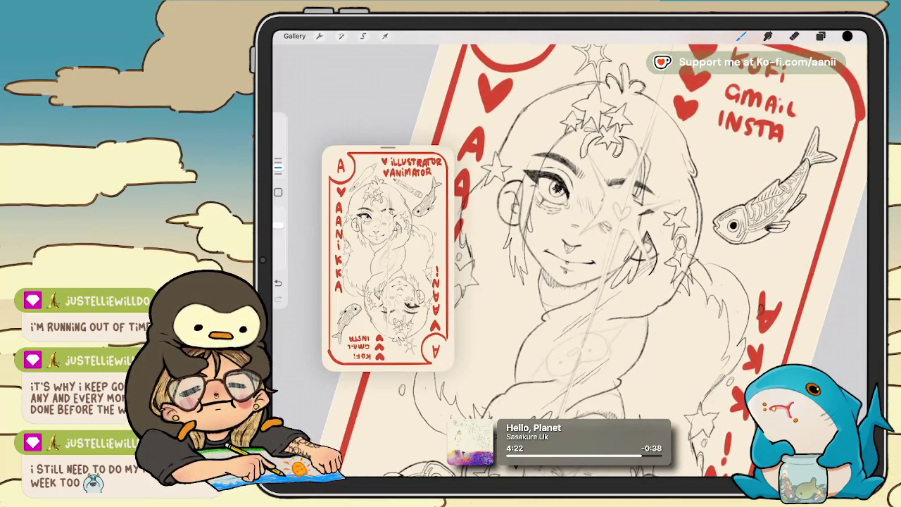
Make Layer 33 the active layer from the layer list
{"action": "left_click", "coordinate": [820, 36]}
{"action": "scroll", "coordinate": [793, 240], "scroll_direction": "down", "scroll_amount": 1}
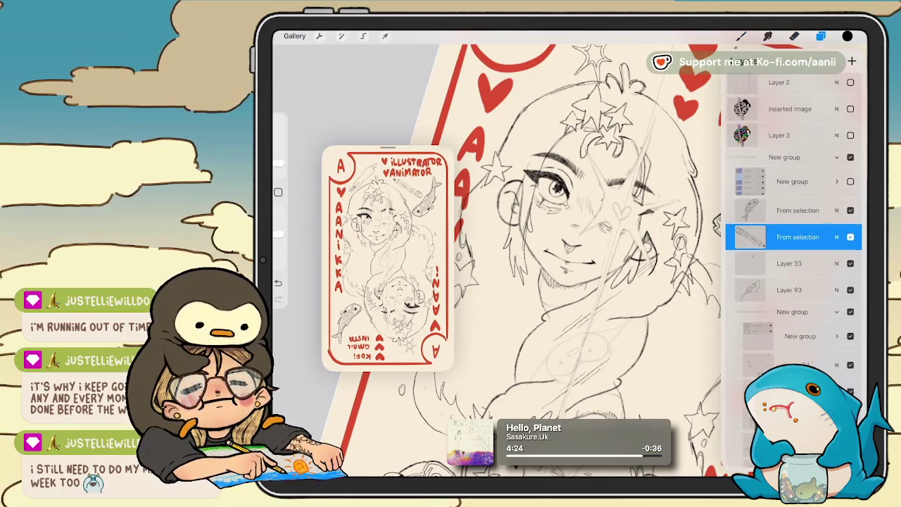
{"action": "left_click", "coordinate": [789, 252]}
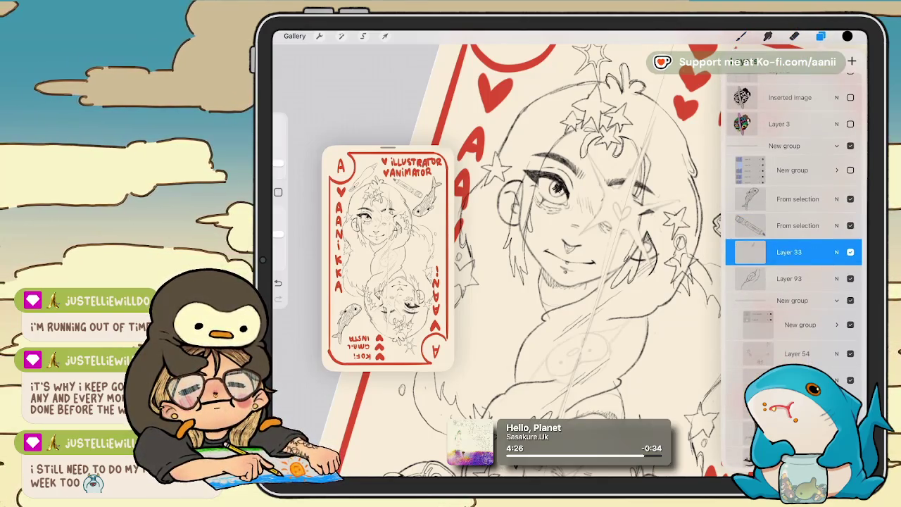
{"action": "scroll", "coordinate": [563, 240], "scroll_direction": "down", "scroll_amount": 3}
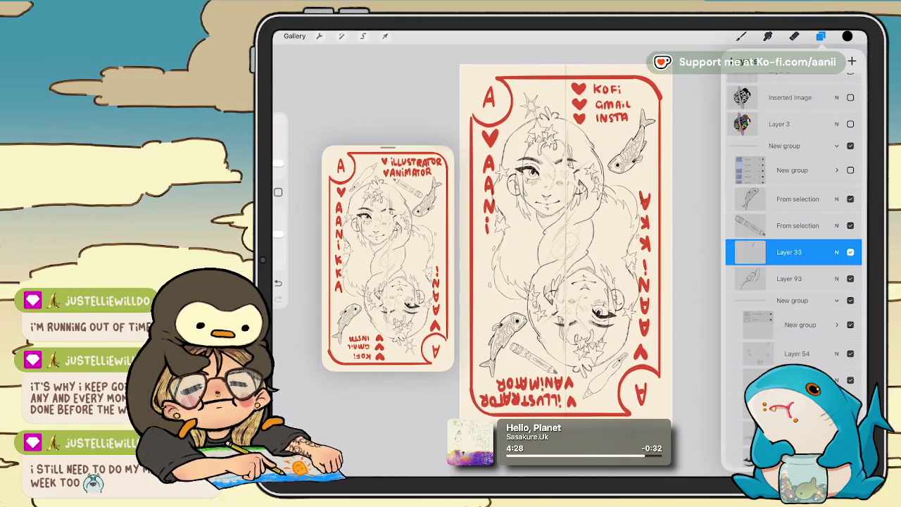
Freehand-select the small pencil sketch at the card's lower right
{"action": "left_click", "coordinate": [363, 35]}
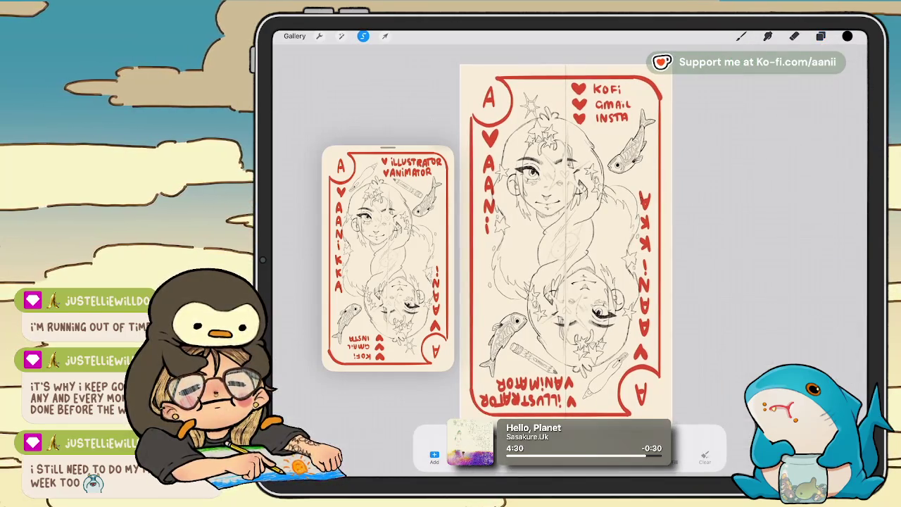
{"action": "left_click_drag", "start_coordinate": [600, 336], "coordinate": [637, 383]}
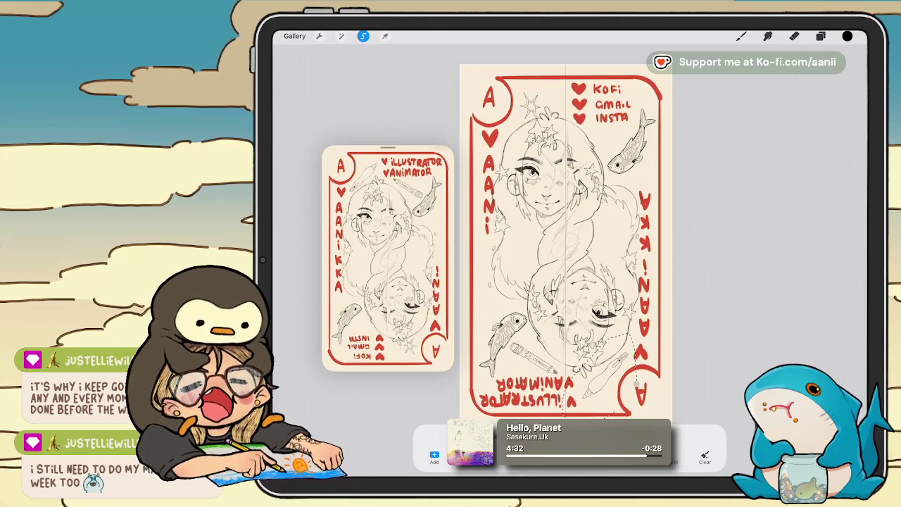
{"action": "scroll", "coordinate": [563, 239], "scroll_direction": "up", "scroll_amount": 3}
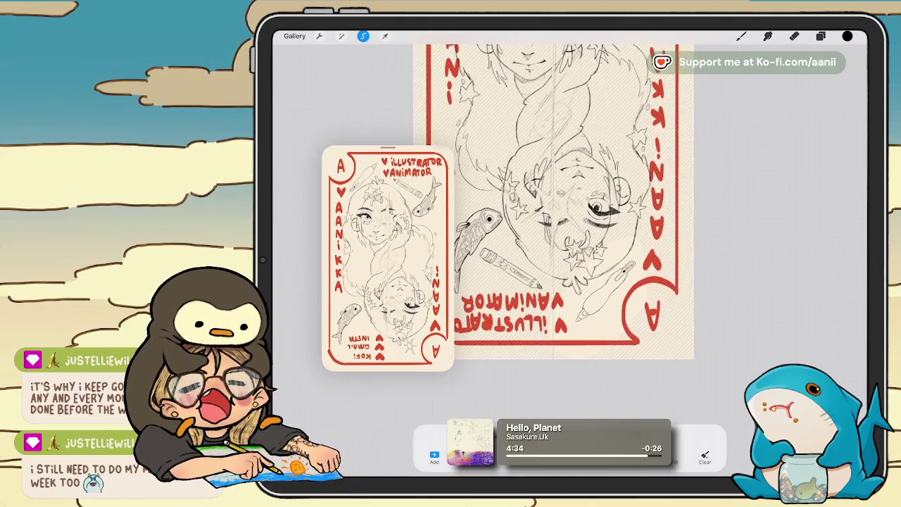
Tilt the pencil sketch slightly and move it up beside the top-left A
{"action": "left_click", "coordinate": [385, 36]}
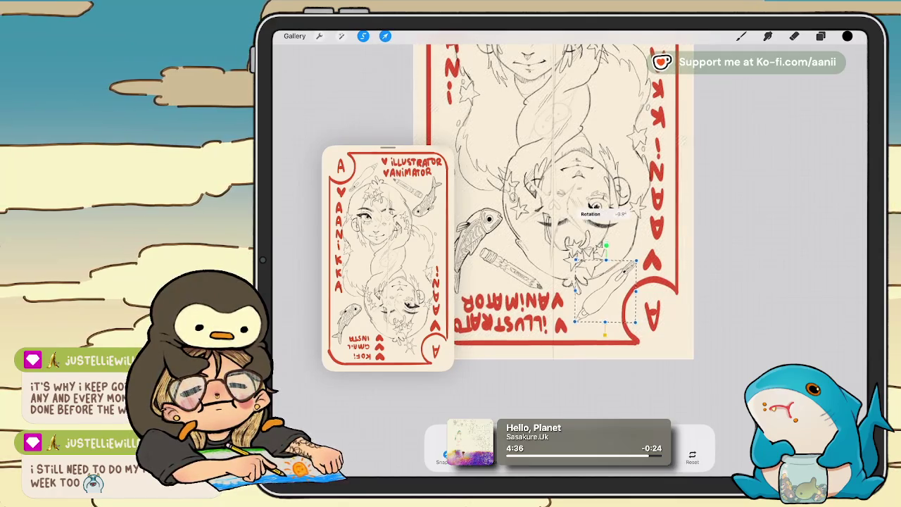
{"action": "left_click_drag", "start_coordinate": [605, 246], "coordinate": [611, 234]}
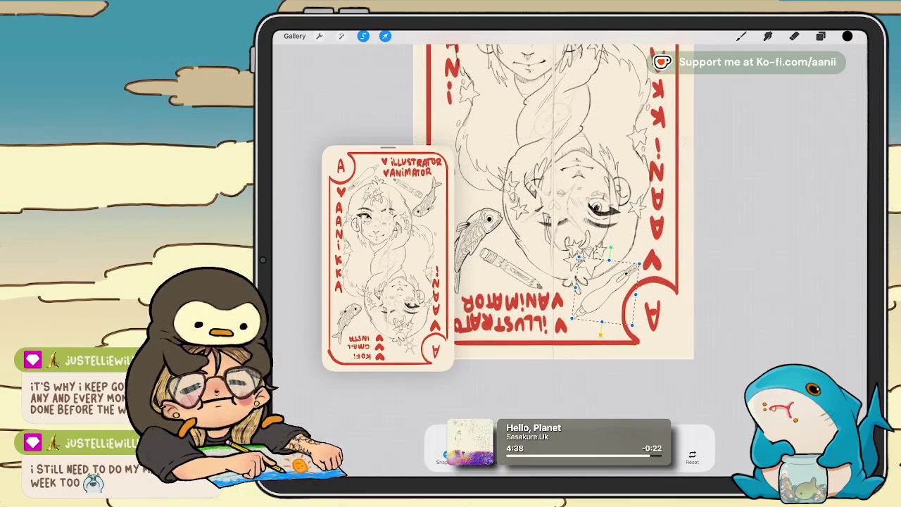
{"action": "mouse_move", "coordinate": [601, 292]}
{"action": "left_mouse_down"}
{"action": "mouse_move", "coordinate": [595, 287]}
{"action": "mouse_move", "coordinate": [605, 293]}
{"action": "left_mouse_up"}
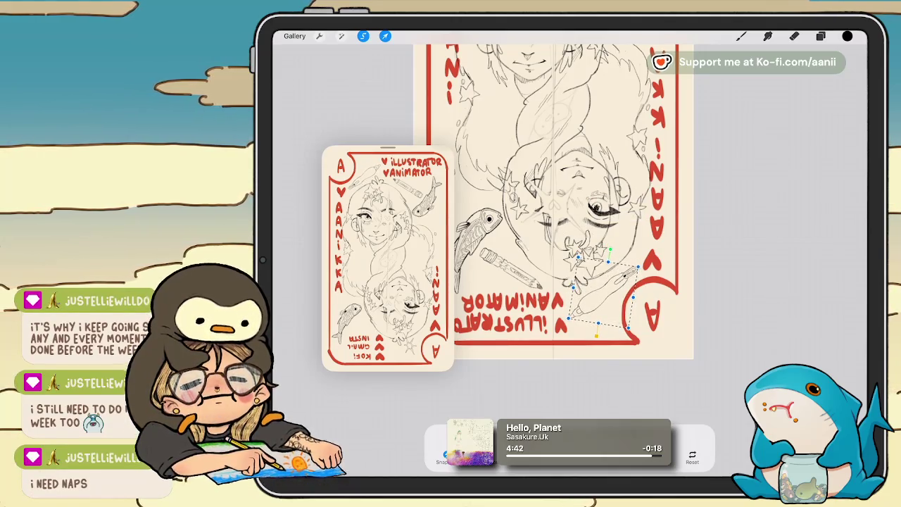
{"action": "scroll", "coordinate": [563, 232], "scroll_direction": "down", "scroll_amount": 2}
{"action": "scroll", "coordinate": [563, 232], "scroll_direction": "down", "scroll_amount": 1}
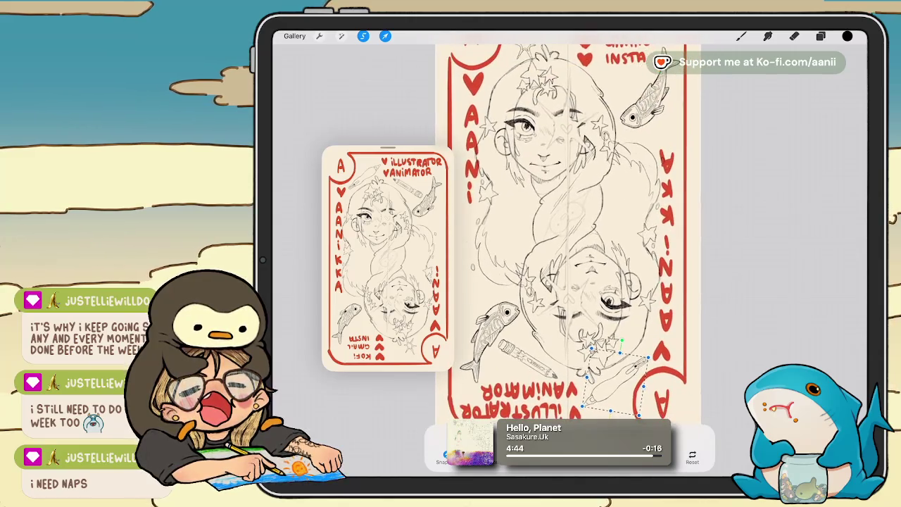
{"action": "scroll", "coordinate": [585, 247], "scroll_direction": "down", "scroll_amount": 2}
{"action": "scroll", "coordinate": [609, 260], "scroll_direction": "down", "scroll_amount": 1}
{"action": "left_click_drag", "start_coordinate": [640, 374], "coordinate": [588, 151]}
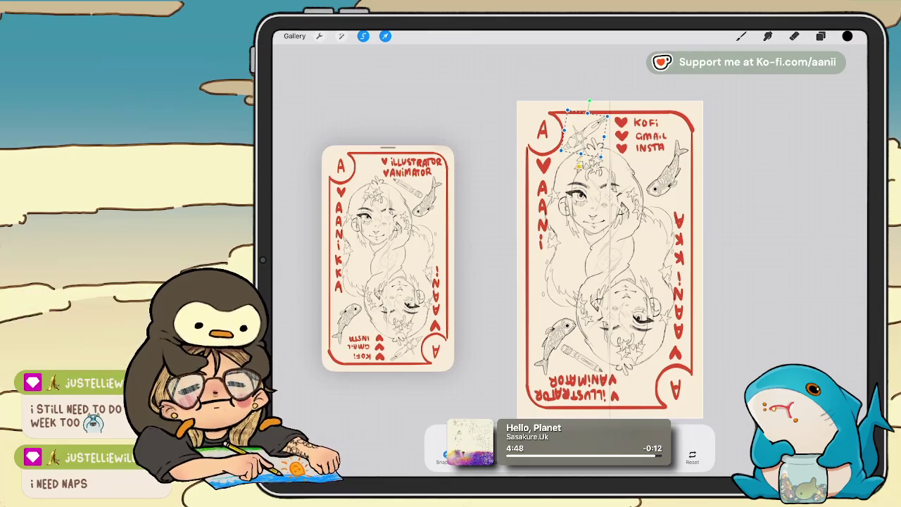
Cut-and-paste the pencil sketch onto its own layer, tilted in the top-left corner by the A
{"action": "left_click", "coordinate": [821, 36]}
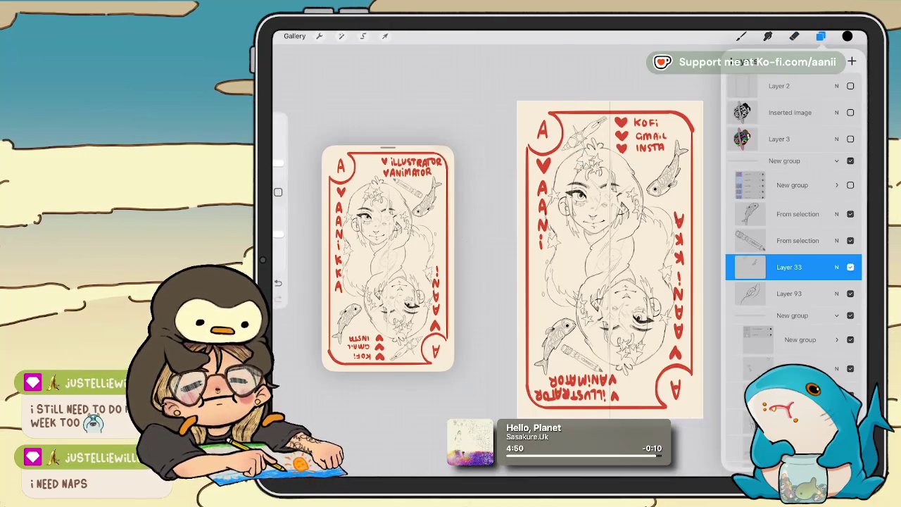
{"action": "left_click", "coordinate": [821, 36]}
{"action": "left_click", "coordinate": [363, 35]}
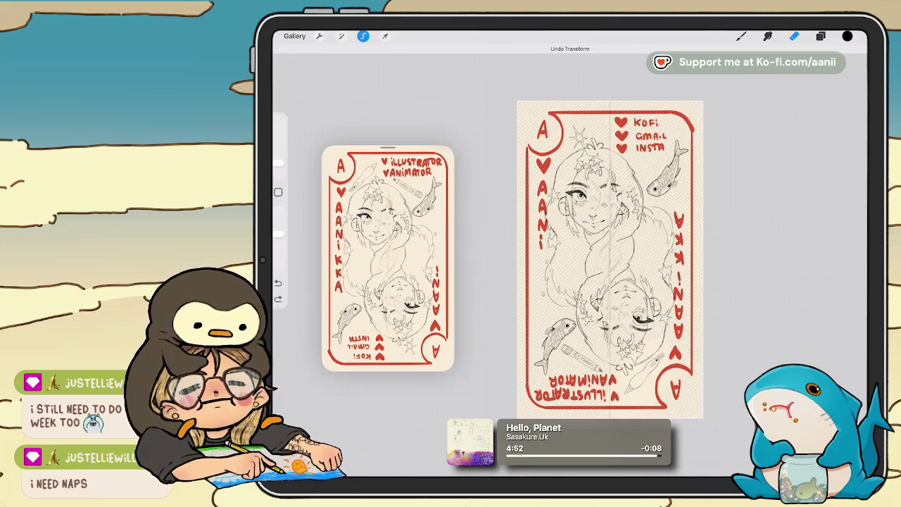
{"action": "left_click", "coordinate": [814, 223]}
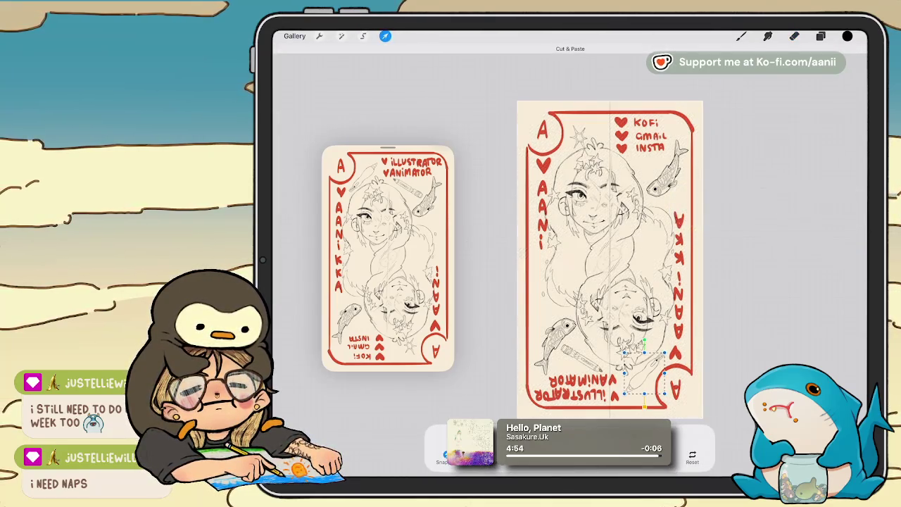
{"action": "left_click_drag", "start_coordinate": [642, 373], "coordinate": [581, 138]}
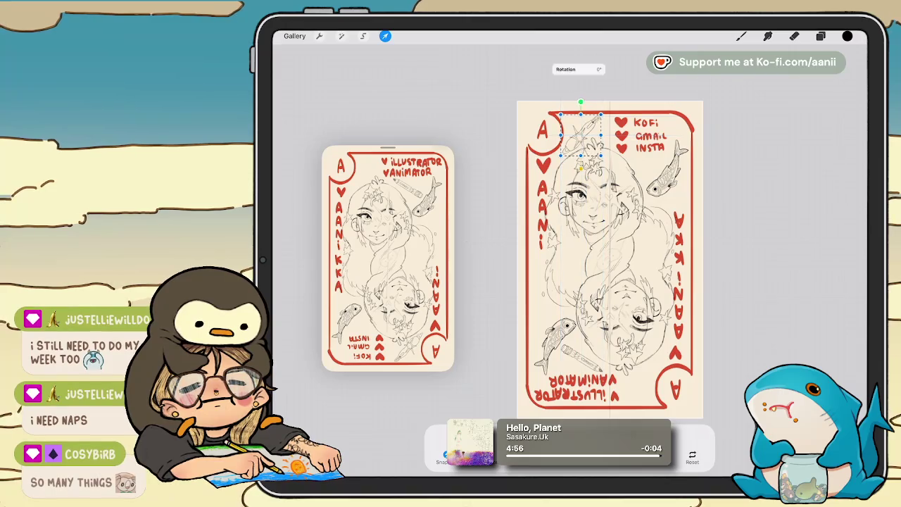
{"action": "left_click_drag", "start_coordinate": [579, 101], "coordinate": [592, 93]}
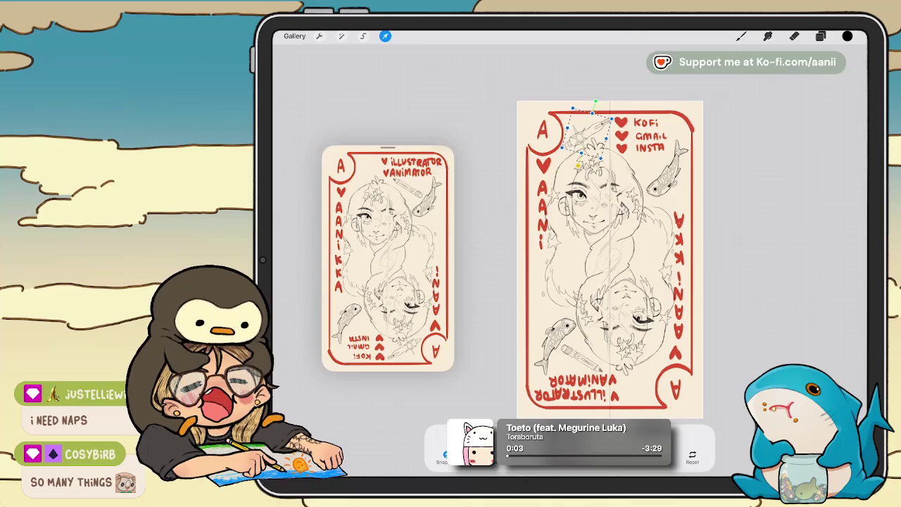
Commit the placement and switch back to Layer 33
{"action": "left_click", "coordinate": [820, 36]}
{"action": "left_click", "coordinate": [789, 293]}
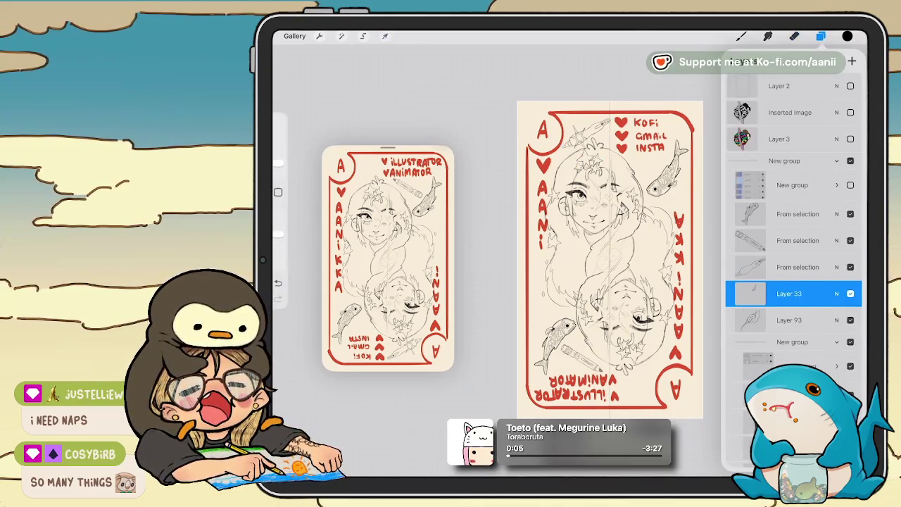
{"action": "left_click", "coordinate": [363, 36]}
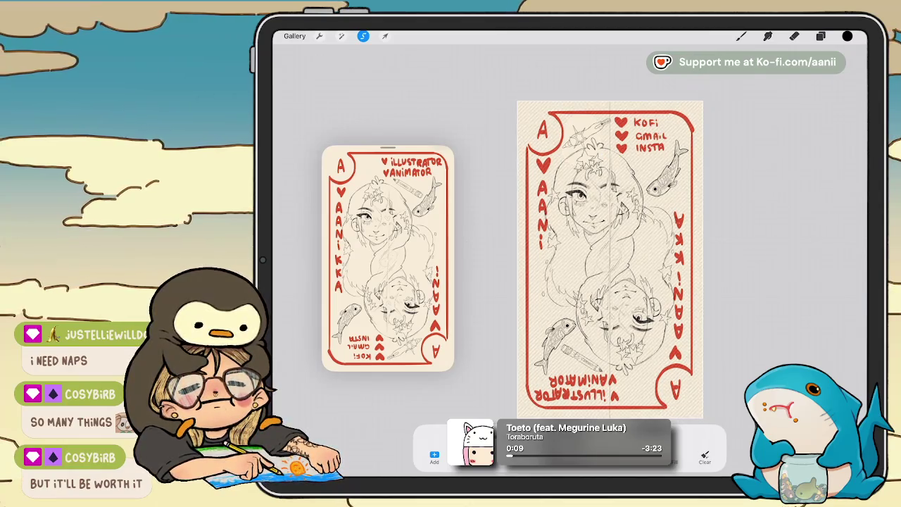
{"action": "left_click", "coordinate": [386, 36]}
{"action": "mouse_move", "coordinate": [588, 133]}
{"action": "left_mouse_down"}
{"action": "mouse_move", "coordinate": [598, 372]}
{"action": "mouse_move", "coordinate": [641, 384]}
{"action": "left_mouse_up"}
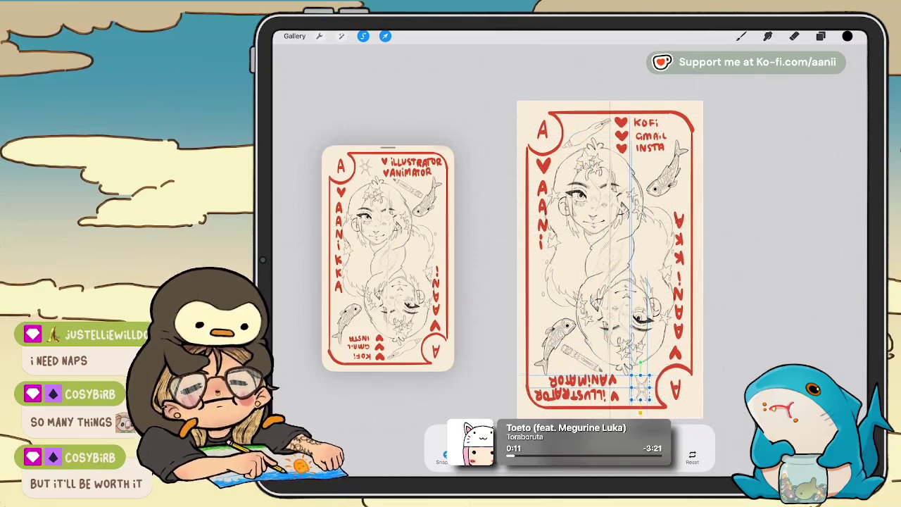
{"action": "left_click", "coordinate": [794, 36]}
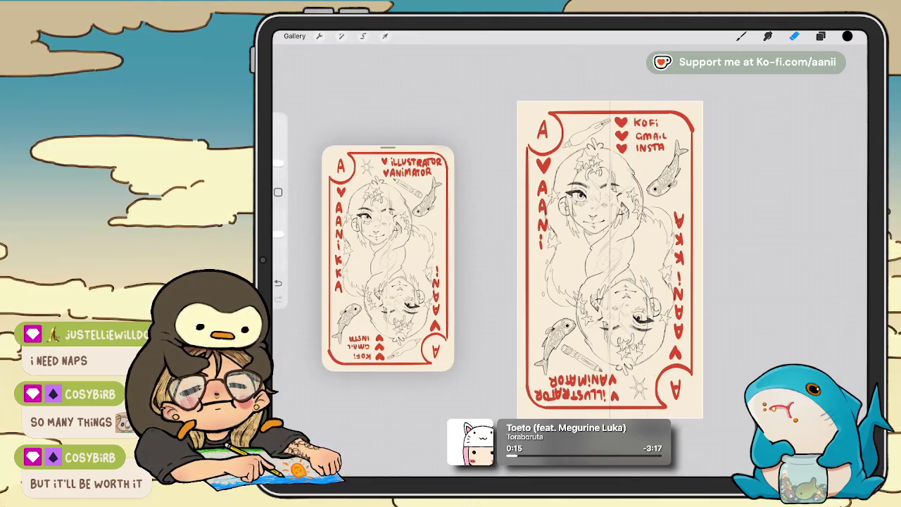
{"action": "scroll", "coordinate": [611, 259], "scroll_direction": "up", "scroll_amount": 1}
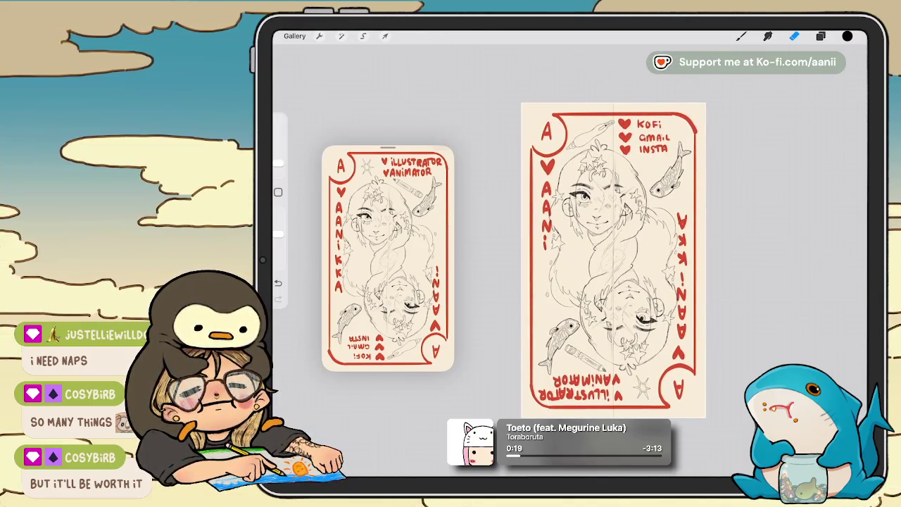
{"action": "scroll", "coordinate": [613, 239], "scroll_direction": "down", "scroll_amount": 2}
{"action": "scroll", "coordinate": [612, 240], "scroll_direction": "up", "scroll_amount": 1}
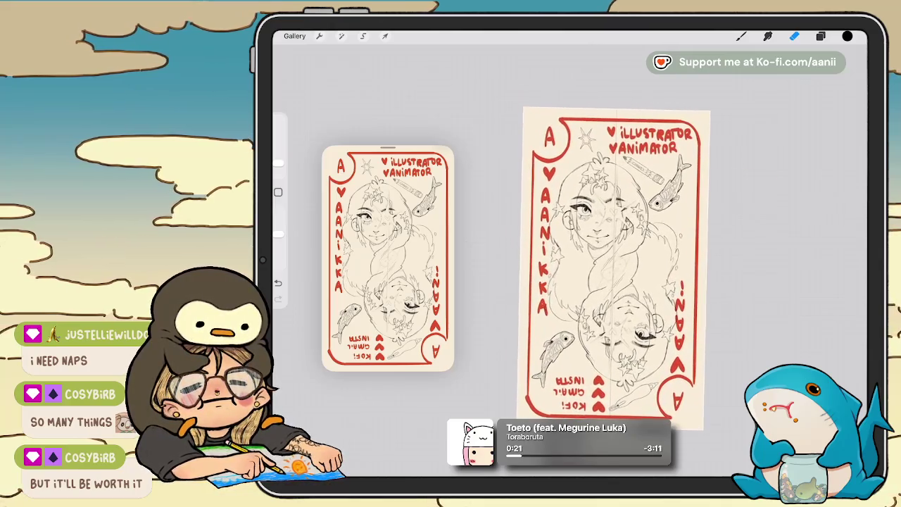
{"action": "scroll", "coordinate": [620, 253], "scroll_direction": "down", "scroll_amount": 1}
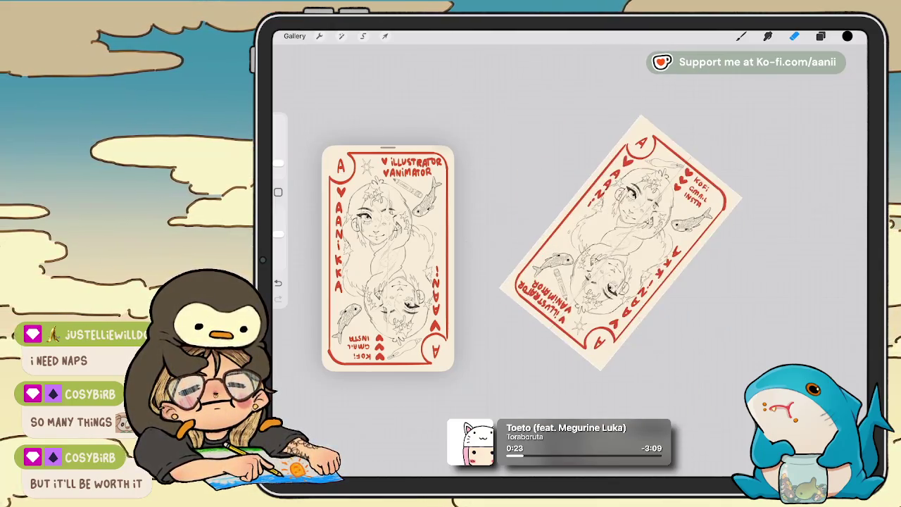
{"action": "scroll", "coordinate": [612, 254], "scroll_direction": "up", "scroll_amount": 2}
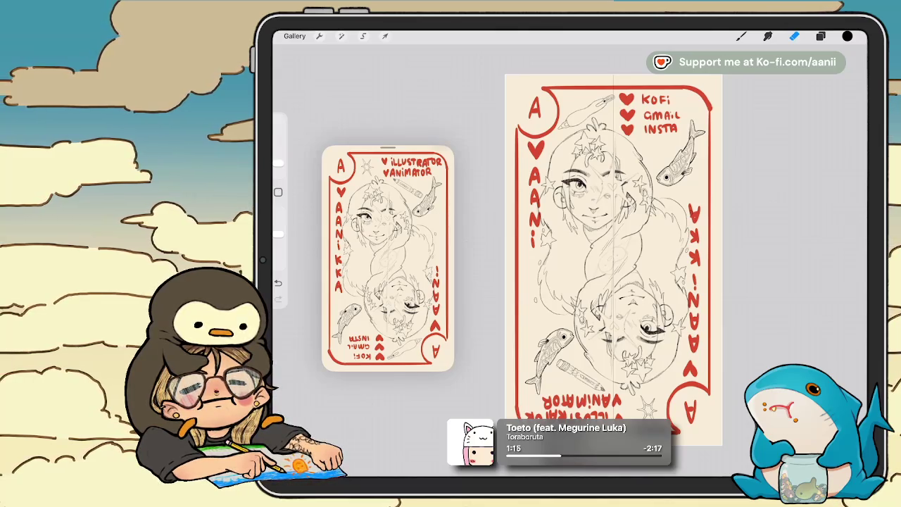
Try copying and cutting the bottom-corner star to move it near INSTA, undoing both attempts
{"action": "left_click", "coordinate": [821, 36]}
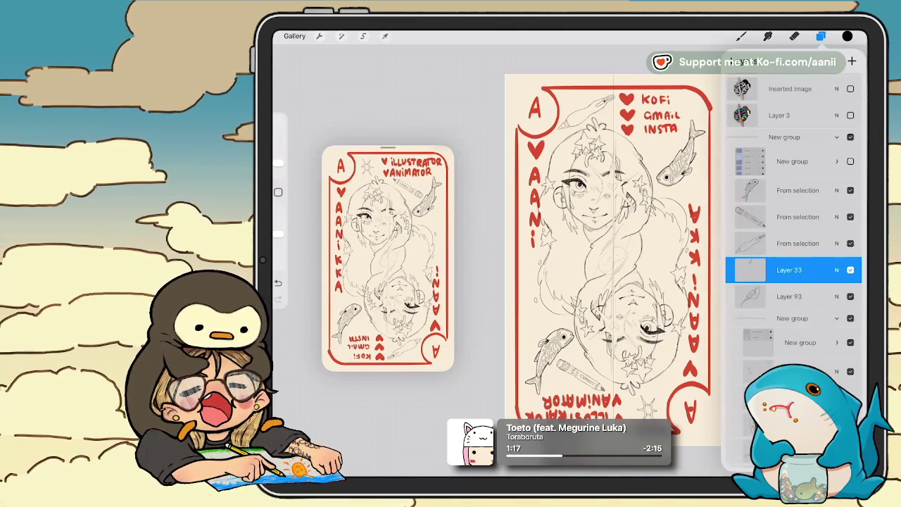
{"action": "left_click", "coordinate": [363, 36]}
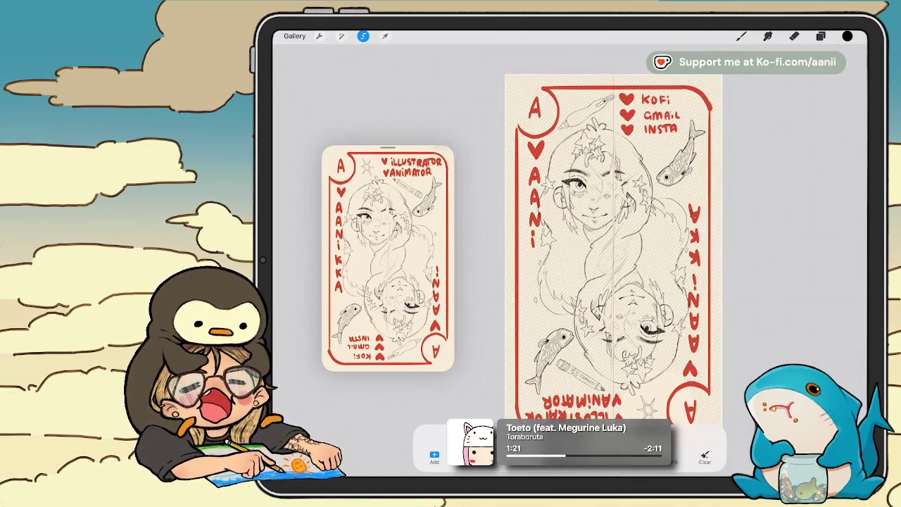
{"action": "left_click_drag", "start_coordinate": [767, 211], "coordinate": [767, 267]}
{"action": "left_click", "coordinate": [785, 275]}
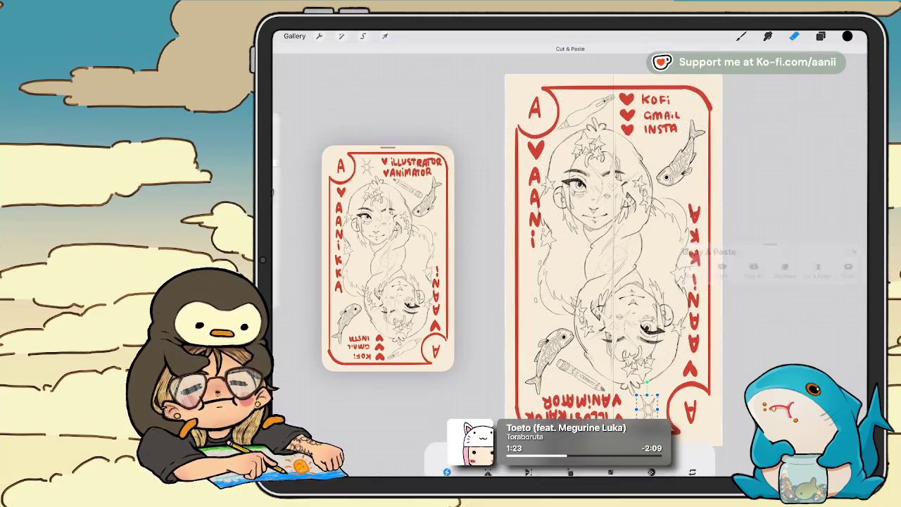
{"action": "left_click_drag", "start_coordinate": [646, 399], "coordinate": [658, 150]}
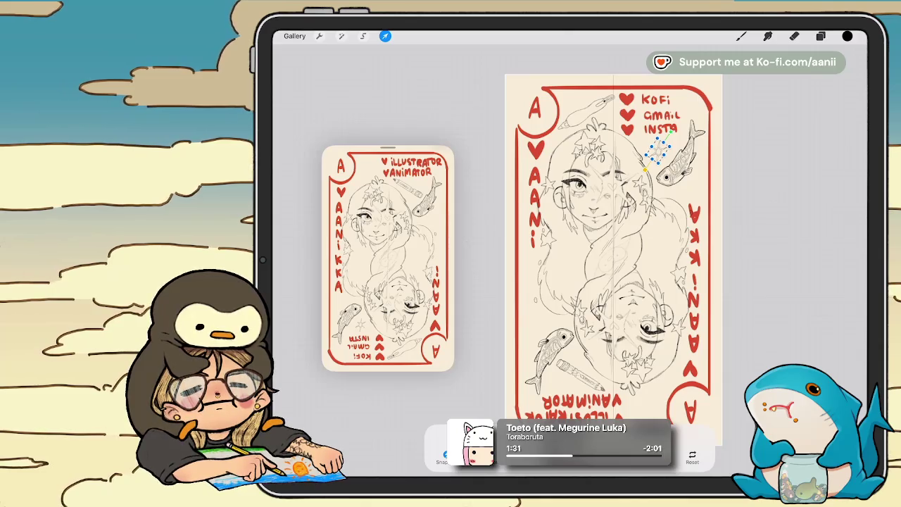
{"action": "key", "text": "ctrl+z"}
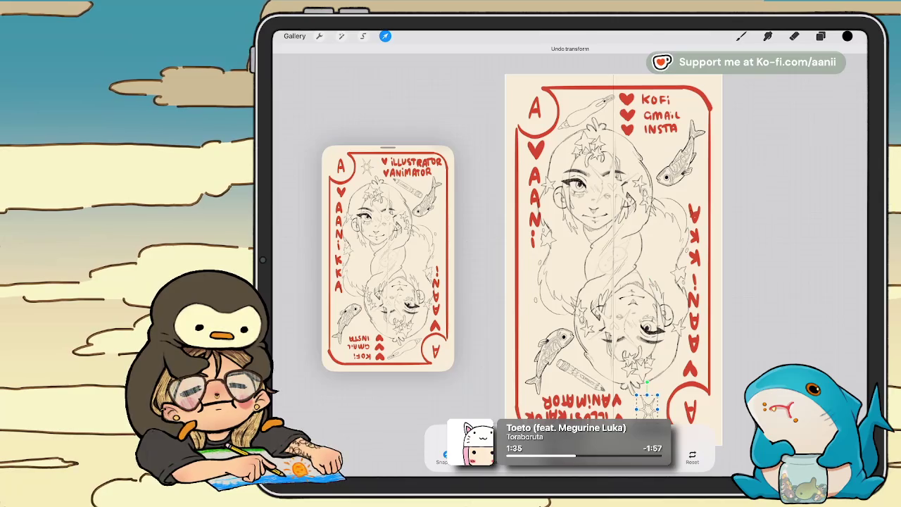
{"action": "mouse_move", "coordinate": [647, 383]}
{"action": "left_mouse_down"}
{"action": "mouse_move", "coordinate": [664, 388]}
{"action": "mouse_move", "coordinate": [634, 387]}
{"action": "left_mouse_up"}
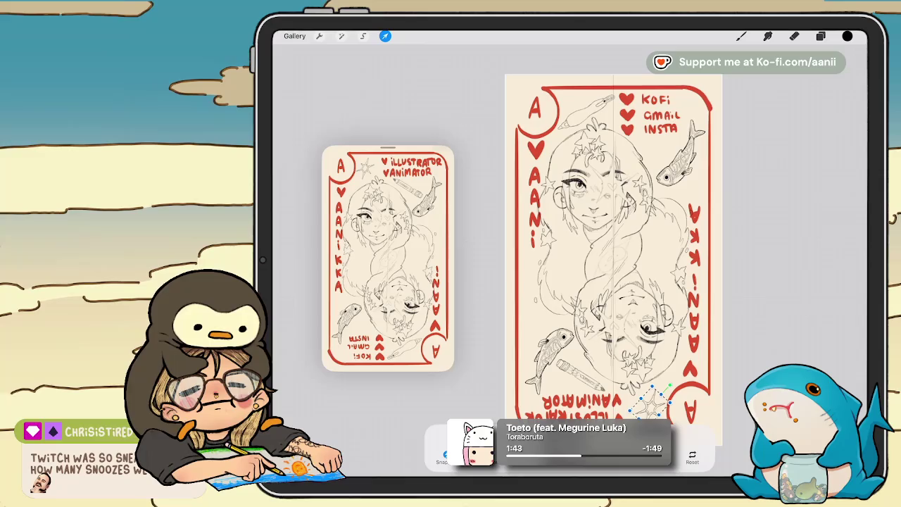
{"action": "left_click", "coordinate": [814, 231]}
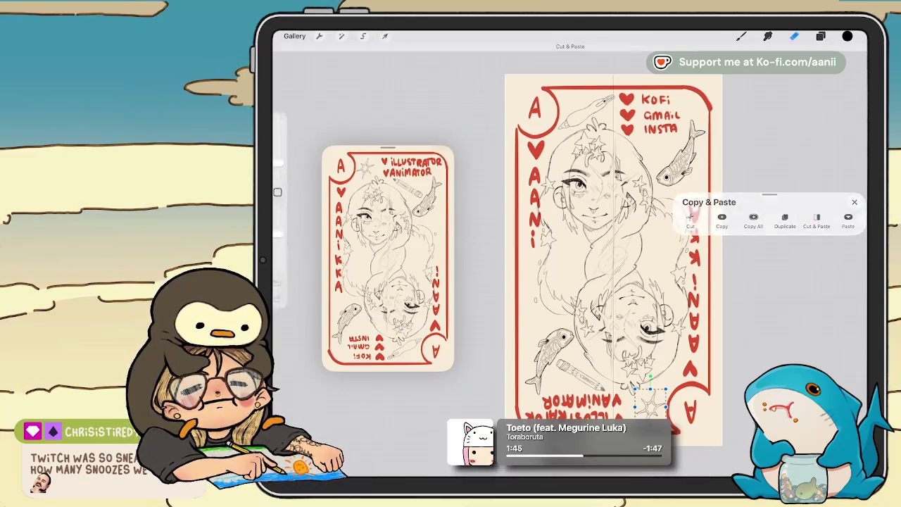
{"action": "left_click_drag", "start_coordinate": [651, 398], "coordinate": [642, 309]}
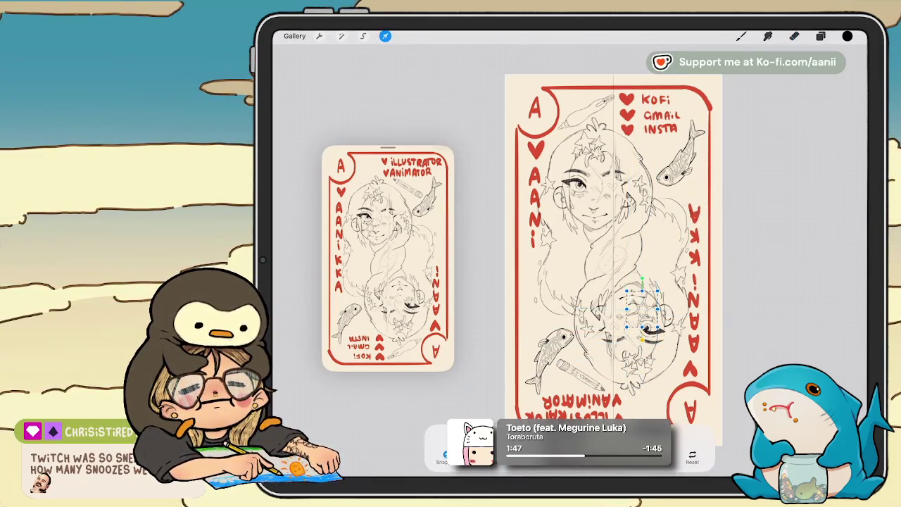
{"action": "key", "text": "ctrl+z"}
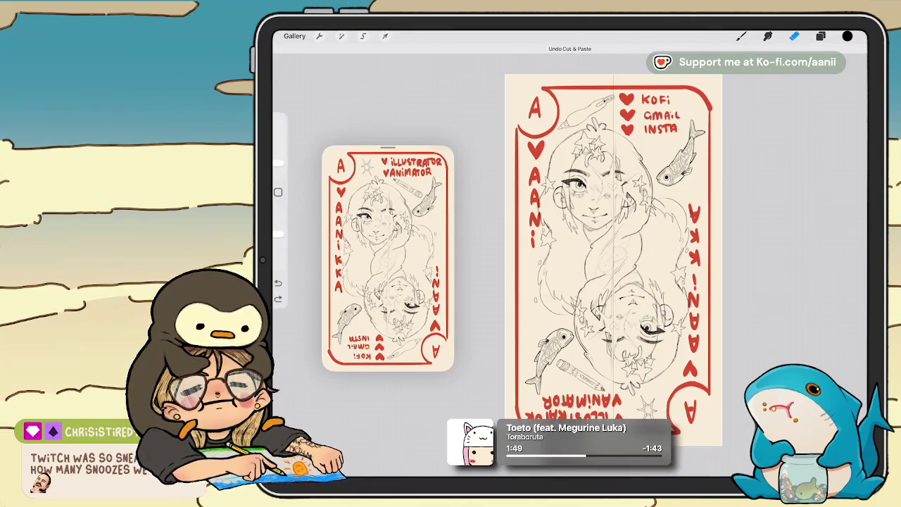
Paste a copy of the bottom-corner star onto a new layer, tilted beside the fish
{"action": "key", "text": "s"}
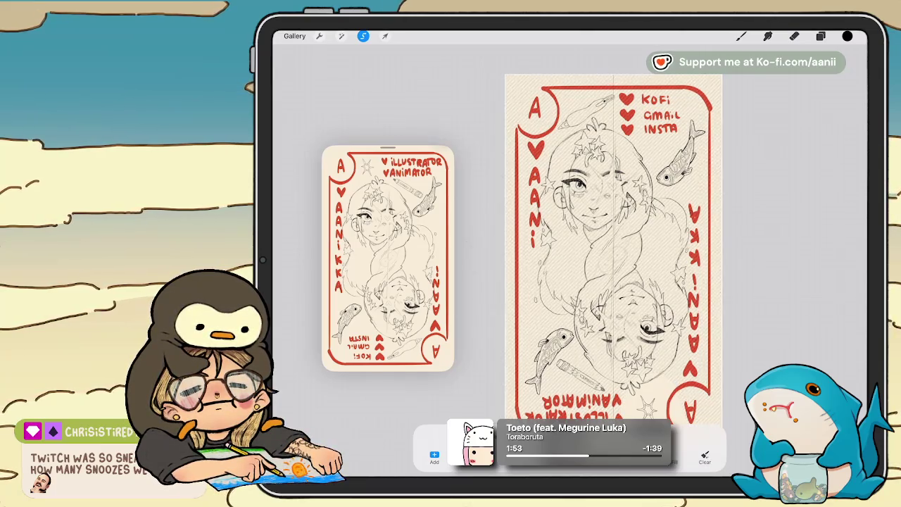
{"action": "left_click_drag", "start_coordinate": [612, 211], "coordinate": [612, 295]}
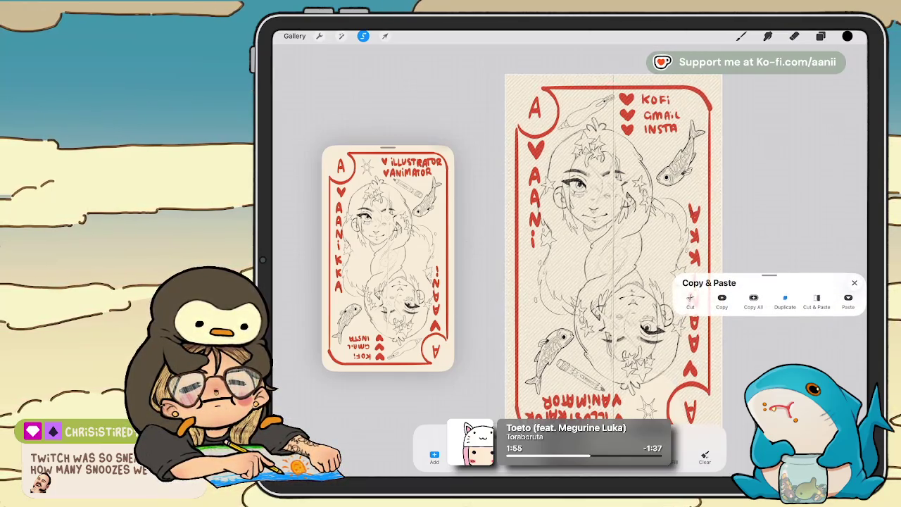
{"action": "left_click", "coordinate": [785, 301]}
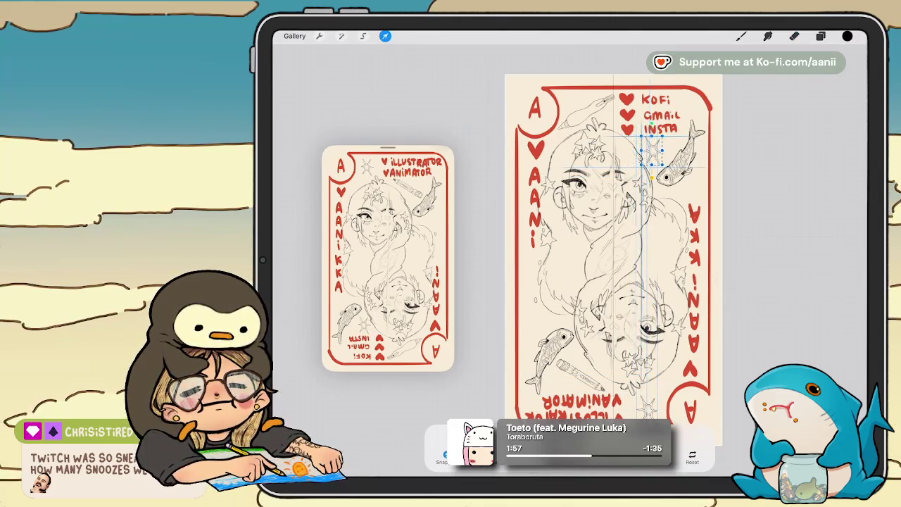
{"action": "left_click_drag", "start_coordinate": [651, 151], "coordinate": [664, 148]}
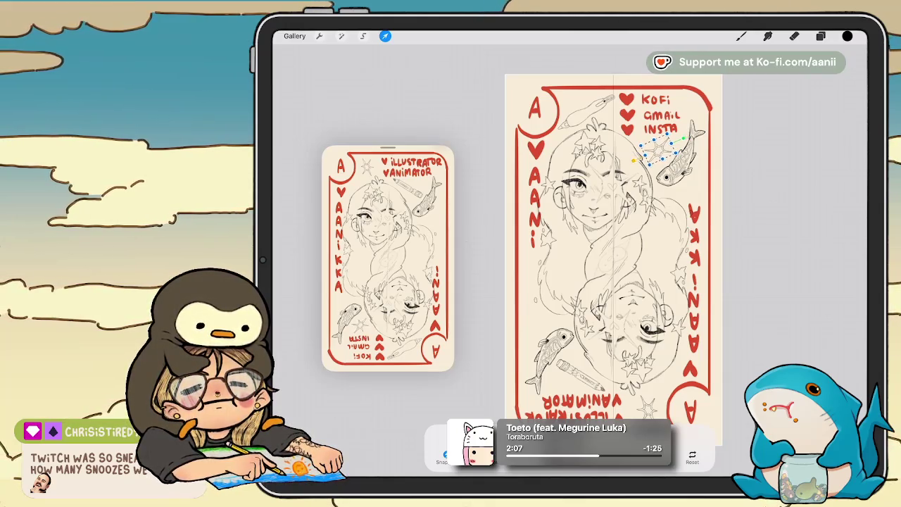
{"action": "left_click", "coordinate": [385, 36]}
Rotate and enlarge the bottom-right star on its layer
{"action": "left_click", "coordinate": [820, 36]}
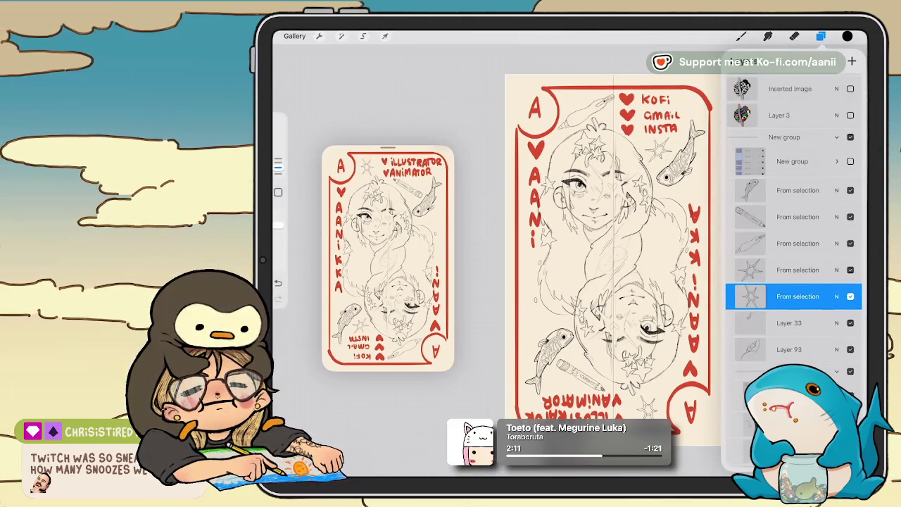
{"action": "left_click", "coordinate": [385, 36]}
{"action": "left_click_drag", "start_coordinate": [646, 382], "coordinate": [663, 382]}
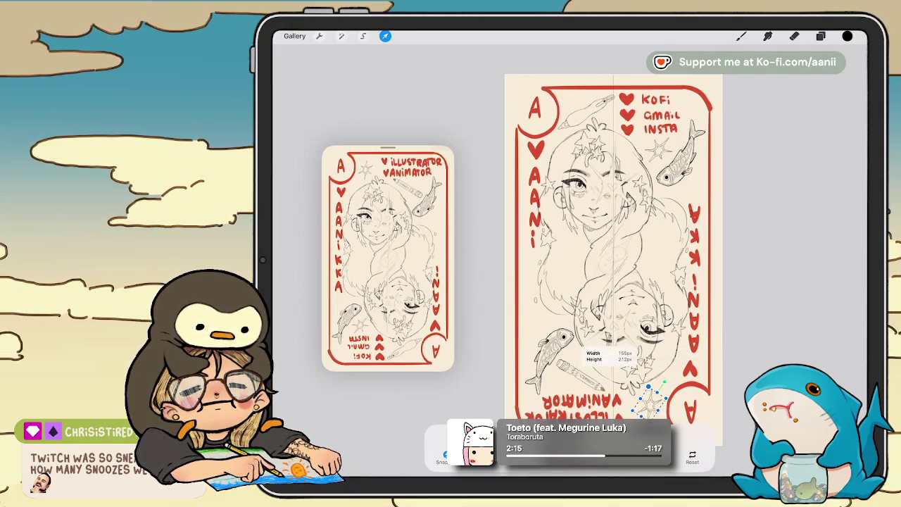
{"action": "mouse_move", "coordinate": [663, 382]}
{"action": "left_mouse_down"}
{"action": "mouse_move", "coordinate": [670, 375]}
{"action": "mouse_move", "coordinate": [665, 381]}
{"action": "left_mouse_up"}
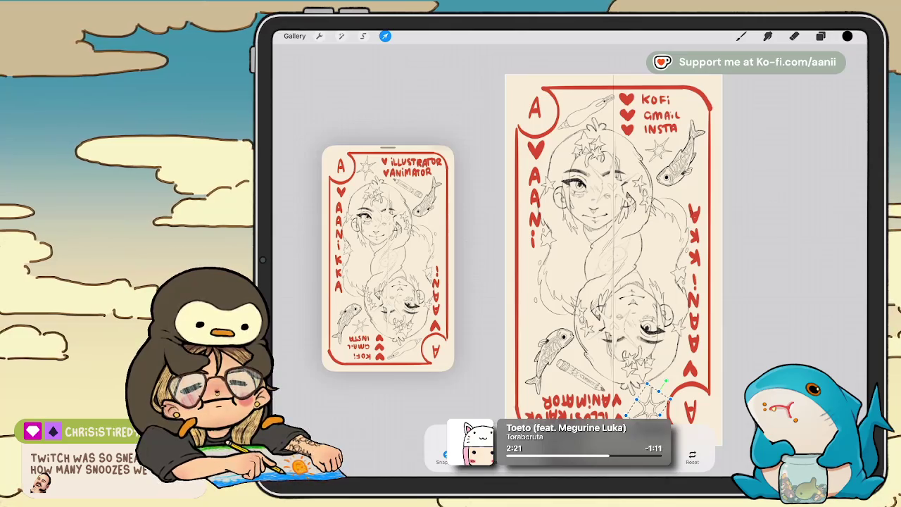
{"action": "scroll", "coordinate": [613, 261], "scroll_direction": "down", "scroll_amount": 3}
{"action": "left_click", "coordinate": [741, 36]}
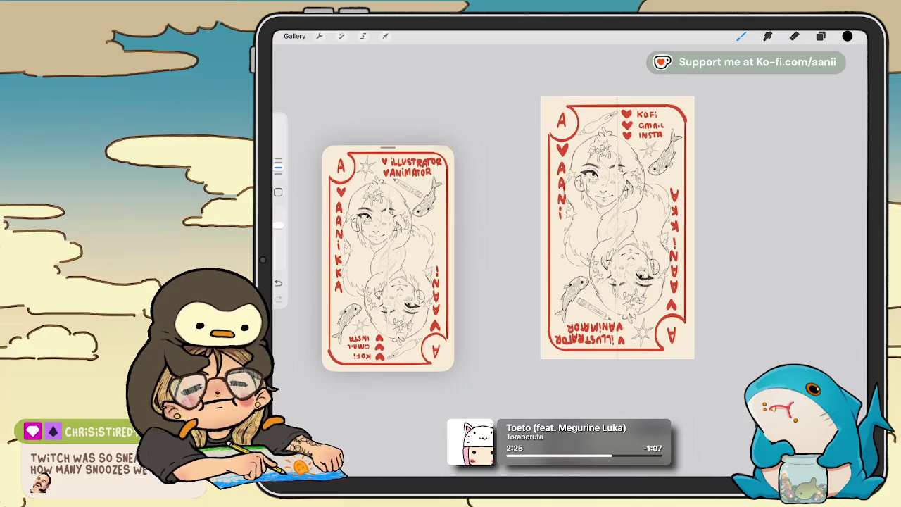
Rotate and zoom the canvas around both mirrored faces to work on the stars in the hair and around the fish
{"action": "scroll", "coordinate": [618, 227], "scroll_direction": "down", "scroll_amount": 3}
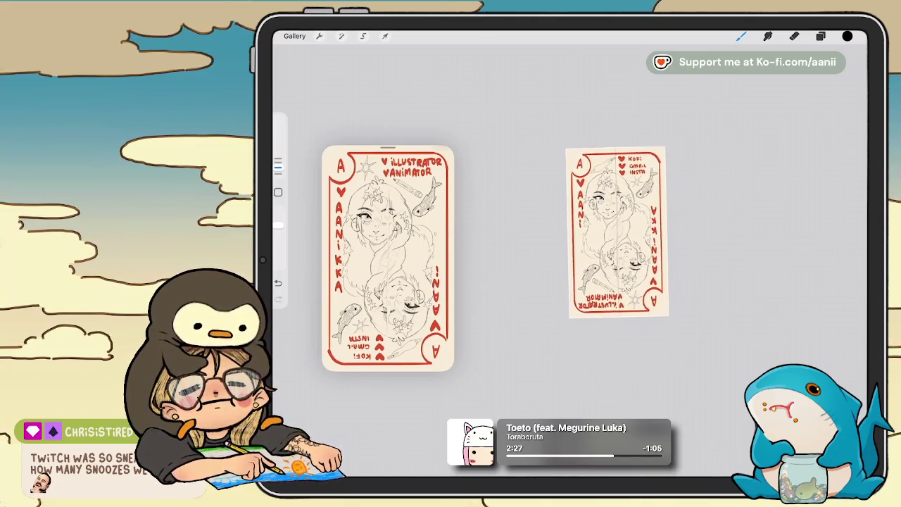
{"action": "scroll", "coordinate": [616, 236], "scroll_direction": "up", "scroll_amount": 2}
{"action": "scroll", "coordinate": [616, 236], "scroll_direction": "up", "scroll_amount": 2}
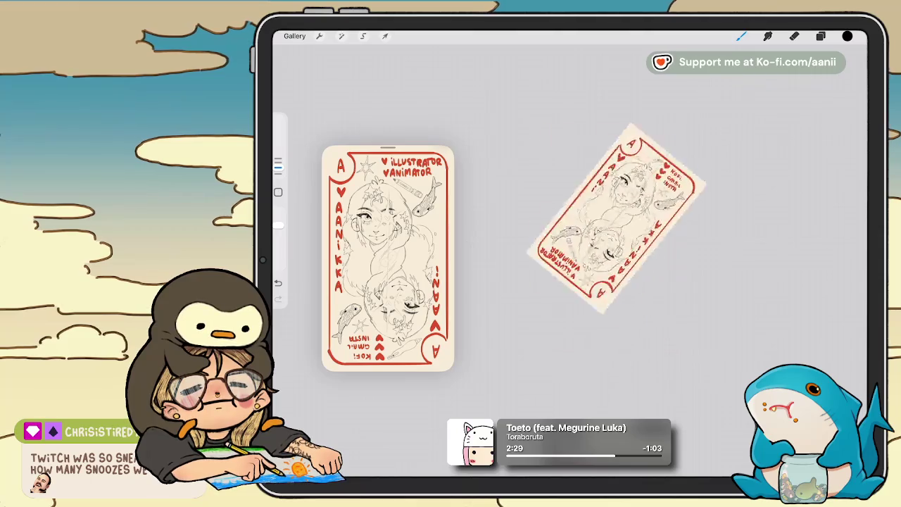
{"action": "scroll", "coordinate": [618, 233], "scroll_direction": "up", "scroll_amount": 2}
{"action": "scroll", "coordinate": [617, 225], "scroll_direction": "up", "scroll_amount": 3}
{"action": "scroll", "coordinate": [618, 235], "scroll_direction": "up", "scroll_amount": 2}
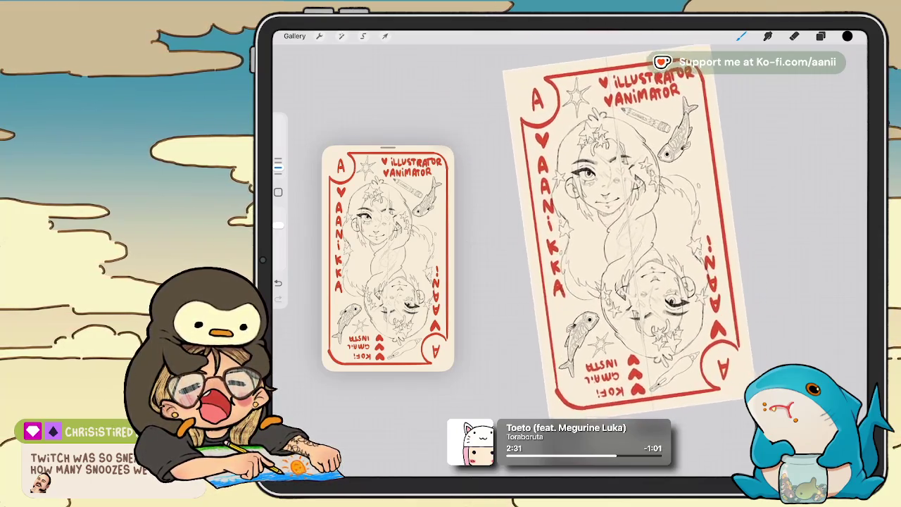
{"action": "scroll", "coordinate": [620, 239], "scroll_direction": "down", "scroll_amount": 2}
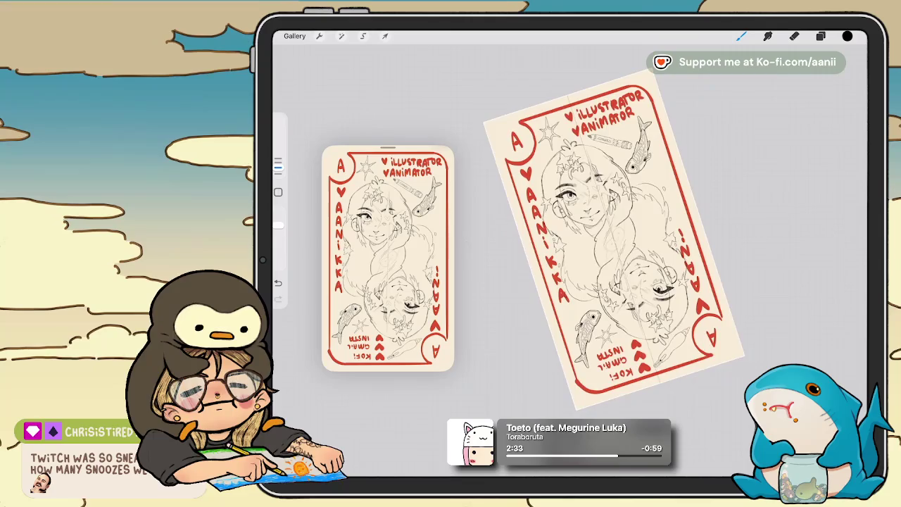
{"action": "scroll", "coordinate": [633, 239], "scroll_direction": "down", "scroll_amount": 2}
{"action": "scroll", "coordinate": [634, 239], "scroll_direction": "up", "scroll_amount": 2}
{"action": "scroll", "coordinate": [619, 254], "scroll_direction": "up", "scroll_amount": 2}
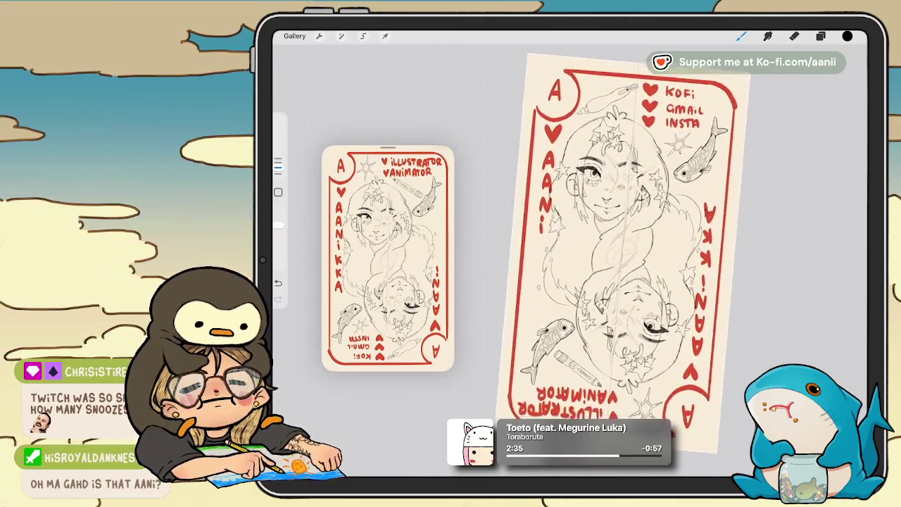
{"action": "scroll", "coordinate": [619, 261], "scroll_direction": "up", "scroll_amount": 1}
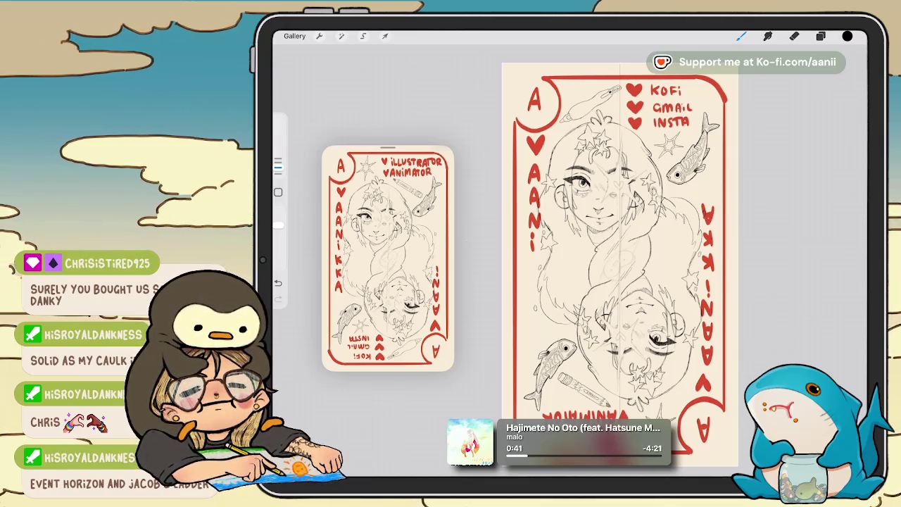
Zoom in on the card's centre where the faces meet and bring up the layer list
{"action": "scroll", "coordinate": [619, 265], "scroll_direction": "down", "scroll_amount": 2}
{"action": "scroll", "coordinate": [623, 240], "scroll_direction": "up", "scroll_amount": 1}
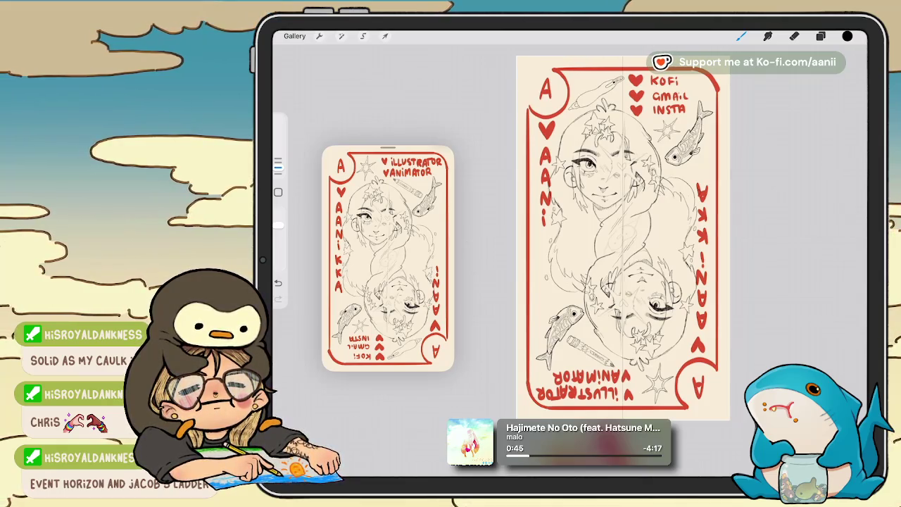
{"action": "scroll", "coordinate": [633, 254], "scroll_direction": "up", "scroll_amount": 2}
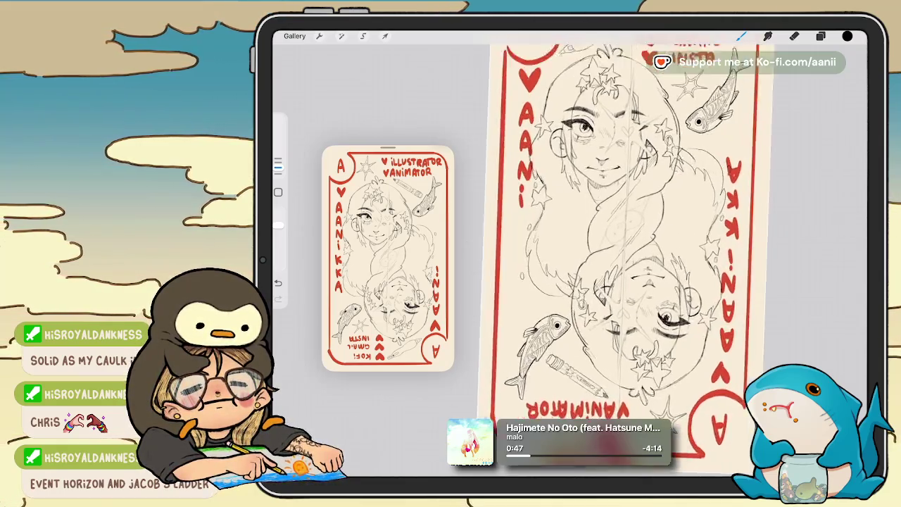
{"action": "scroll", "coordinate": [633, 254], "scroll_direction": "up", "scroll_amount": 2}
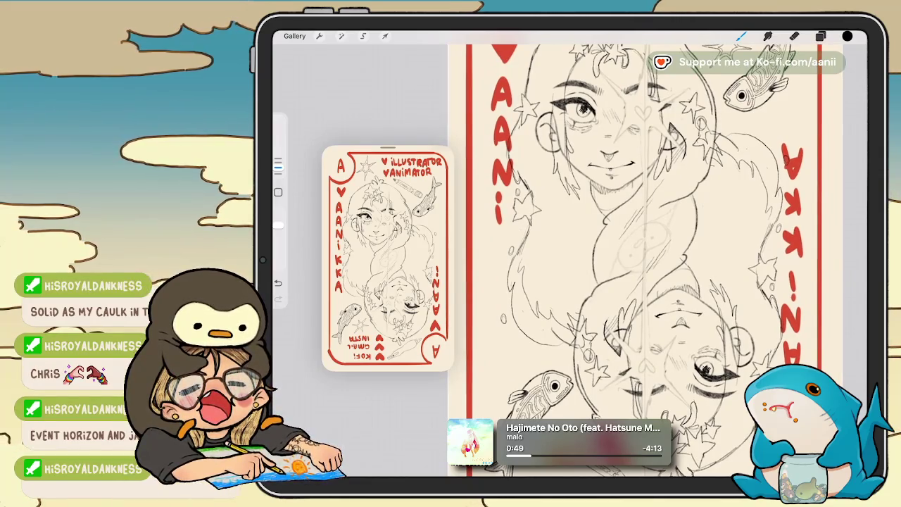
{"action": "left_click", "coordinate": [821, 36]}
{"action": "scroll", "coordinate": [793, 267], "scroll_direction": "down", "scroll_amount": 5}
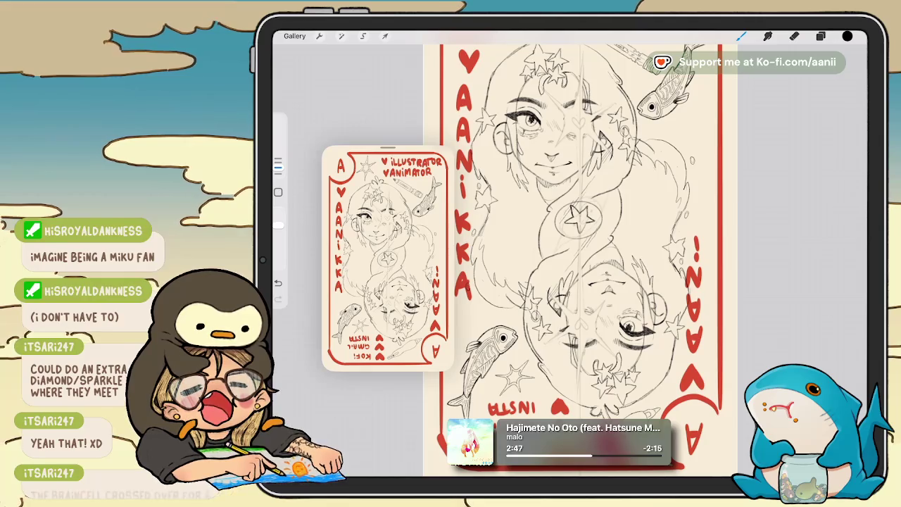
Add Layer 100 inside the expanded nested New group and shift the view to the card's top
{"action": "left_click", "coordinate": [820, 36]}
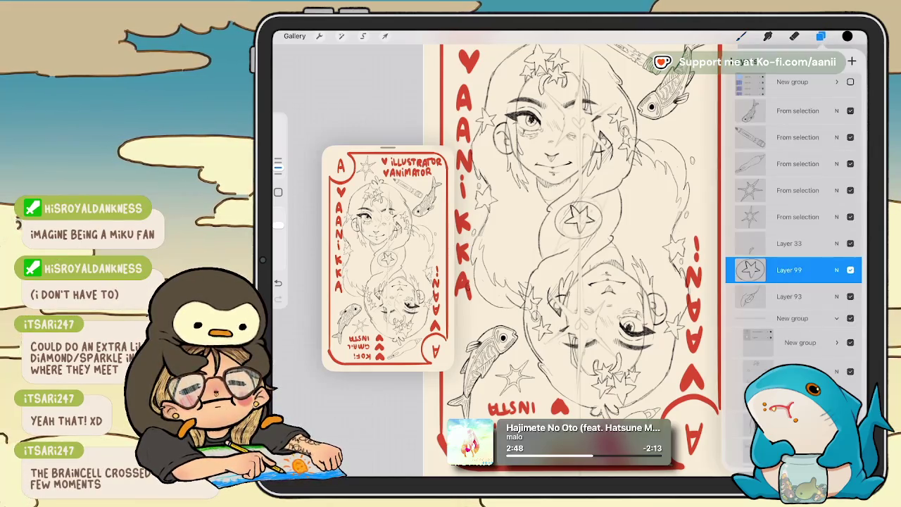
{"action": "scroll", "coordinate": [794, 246], "scroll_direction": "down", "scroll_amount": 4}
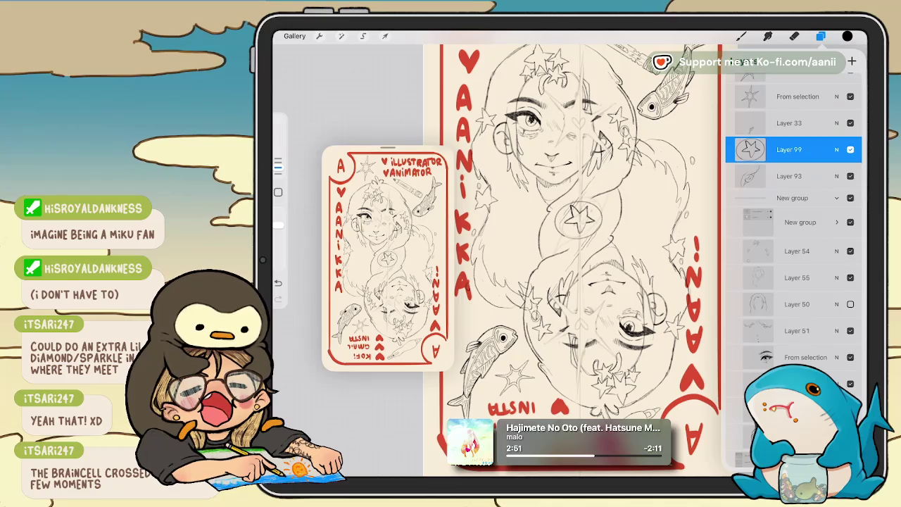
{"action": "left_click", "coordinate": [850, 222]}
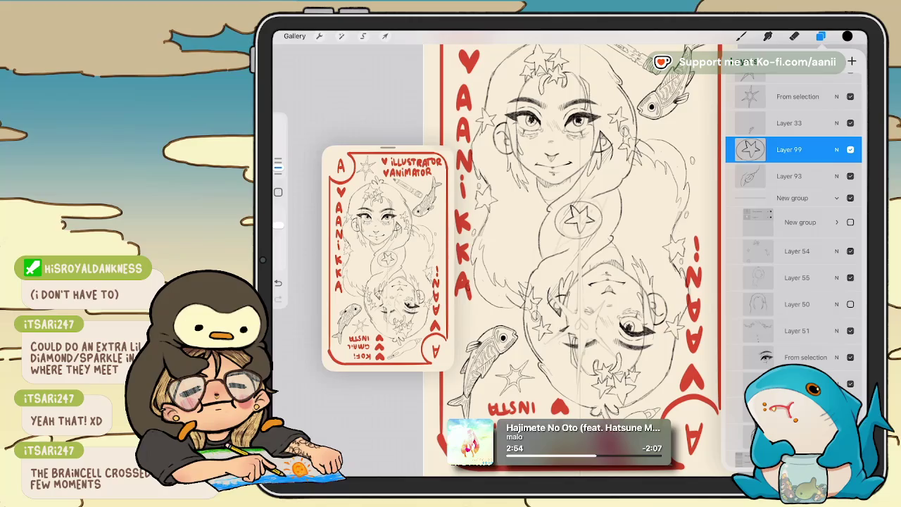
{"action": "left_click", "coordinate": [850, 222]}
{"action": "left_click", "coordinate": [837, 222]}
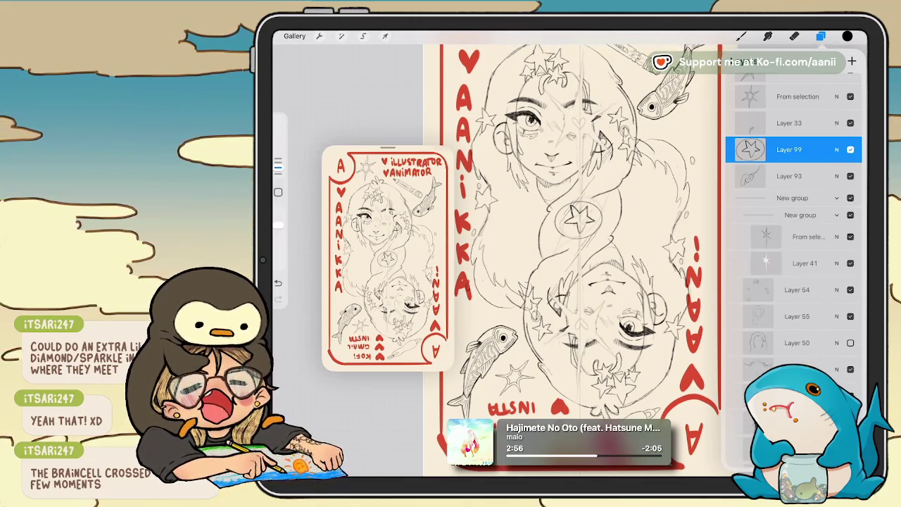
{"action": "left_click", "coordinate": [852, 61]}
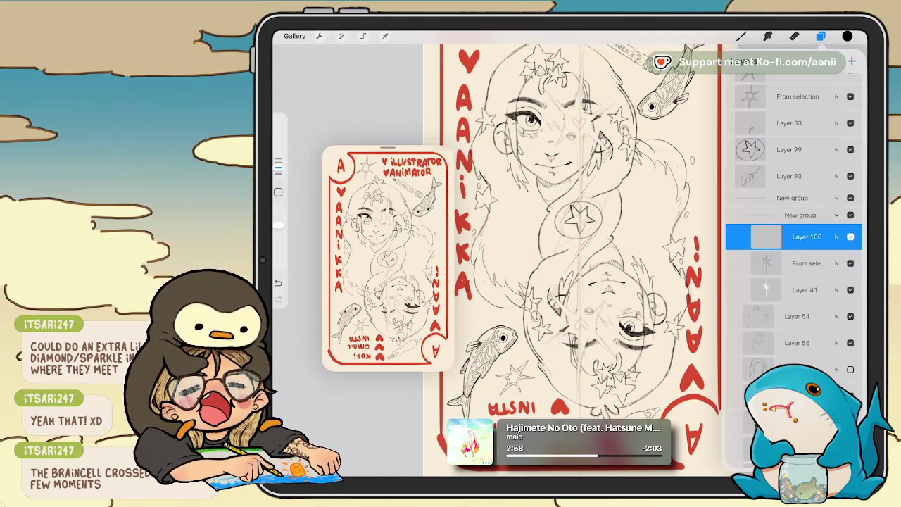
{"action": "left_click", "coordinate": [821, 36]}
{"action": "left_click_drag", "start_coordinate": [577, 212], "coordinate": [577, 239]}
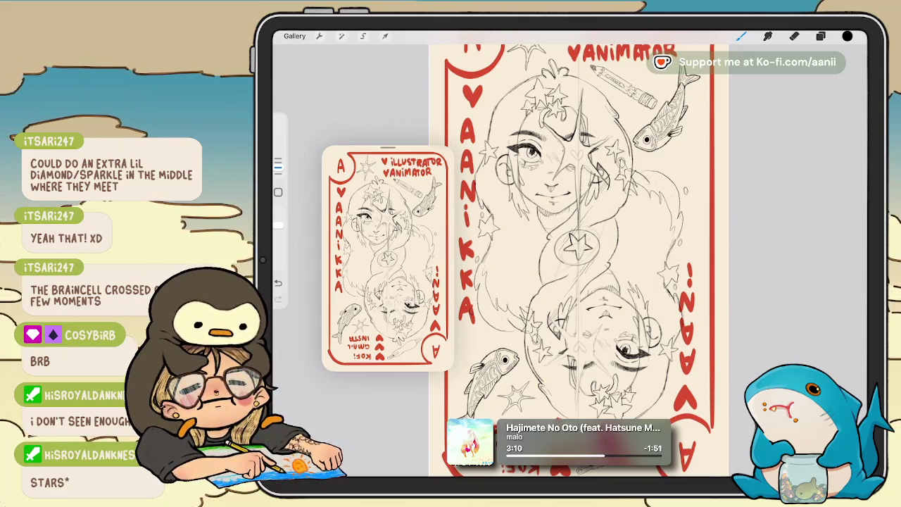
Hide Layer 99 so the circled star at the card's centre disappears
{"action": "left_click", "coordinate": [821, 36]}
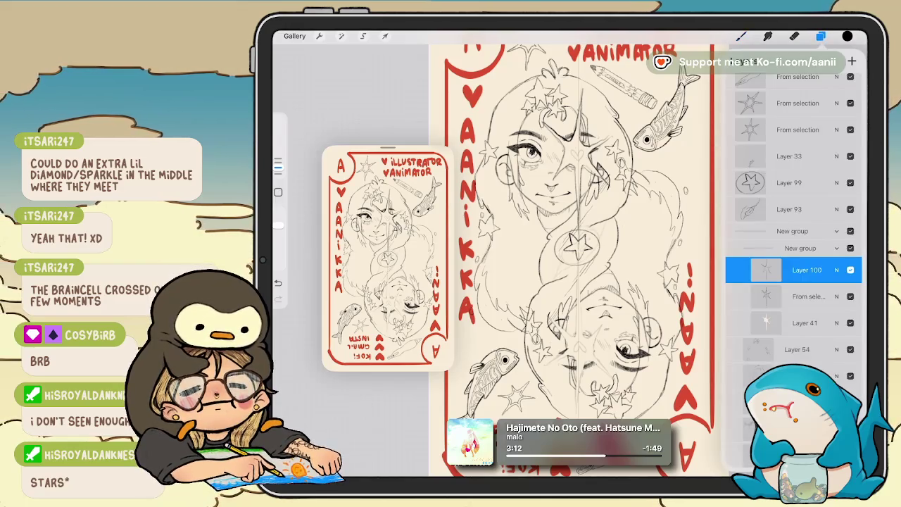
{"action": "left_click", "coordinate": [850, 183]}
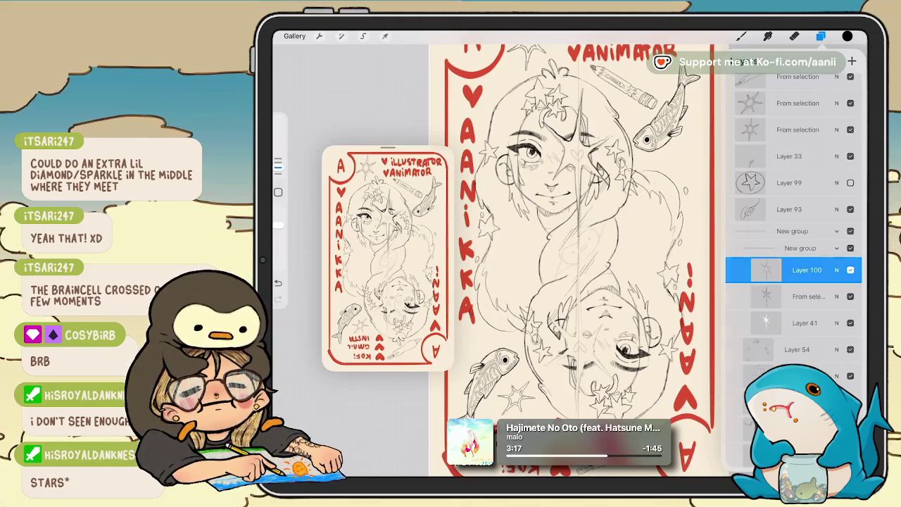
{"action": "left_click", "coordinate": [742, 36]}
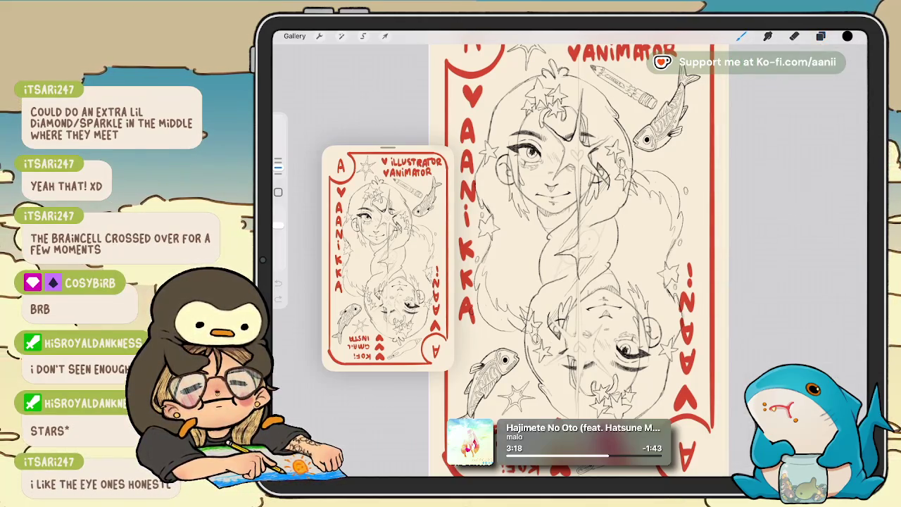
Sketch a small star beside the central sparkle on the upside-down face, then straighten the card upright
{"action": "left_click_drag", "start_coordinate": [577, 253], "coordinate": [633, 295]}
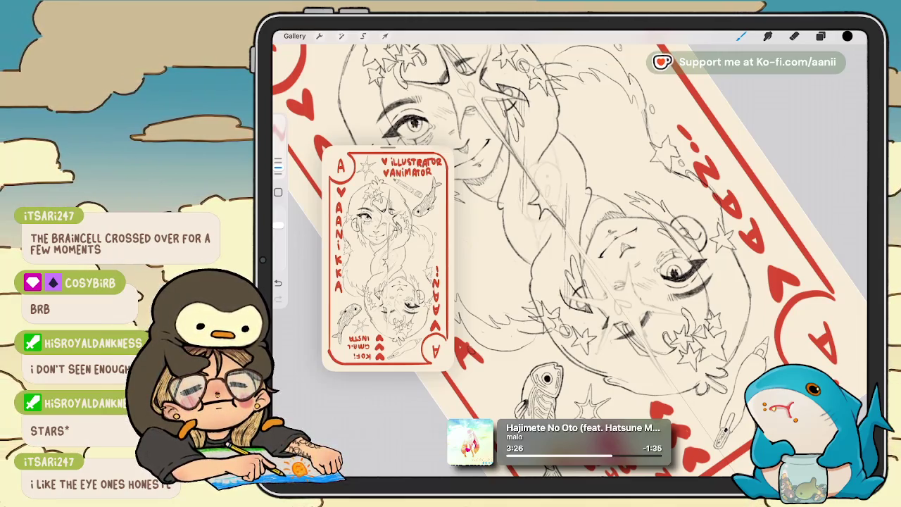
{"action": "left_click_drag", "start_coordinate": [539, 184], "coordinate": [557, 195]}
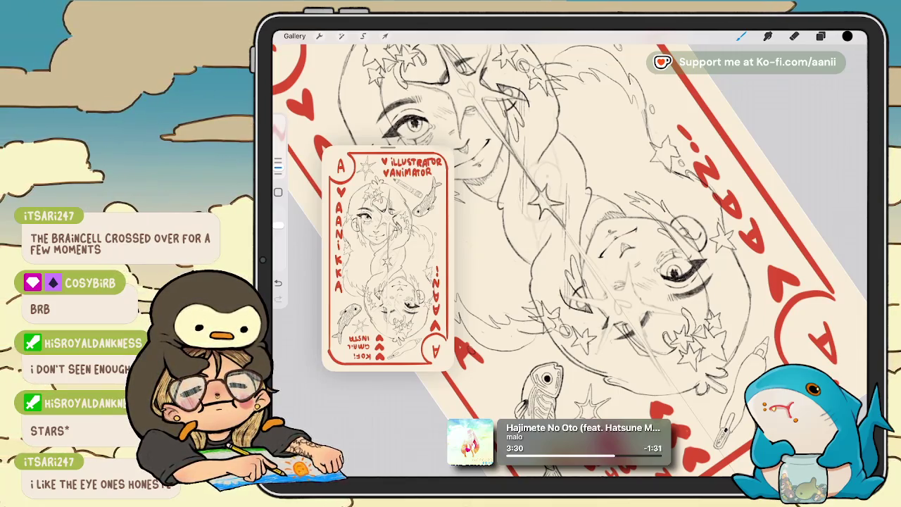
{"action": "left_click_drag", "start_coordinate": [570, 254], "coordinate": [549, 233]}
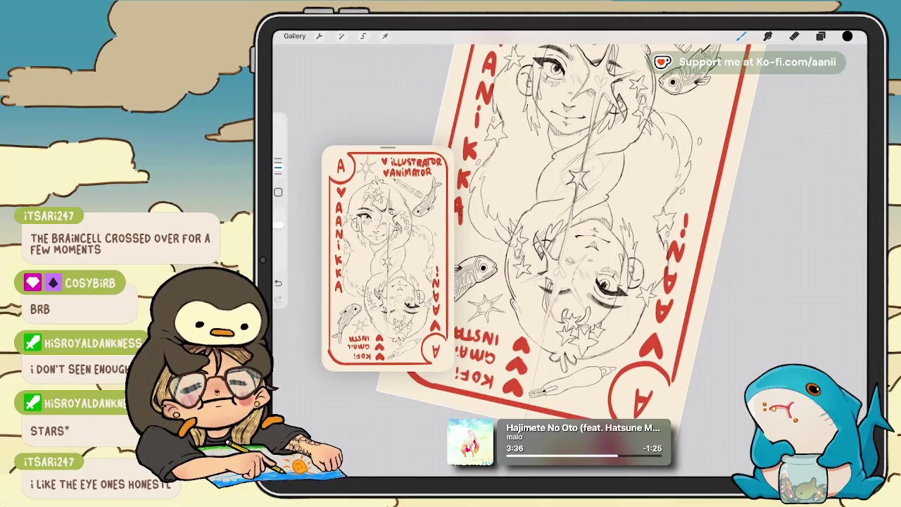
{"action": "left_click_drag", "start_coordinate": [578, 233], "coordinate": [549, 225]}
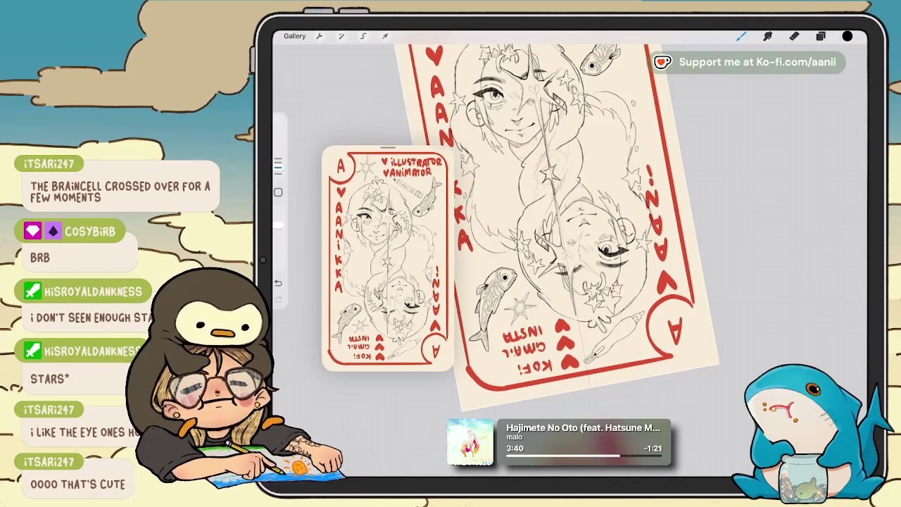
{"action": "mouse_move", "coordinate": [556, 225]}
{"action": "left_mouse_down"}
{"action": "mouse_move", "coordinate": [577, 225]}
{"action": "mouse_move", "coordinate": [592, 197]}
{"action": "left_mouse_up"}
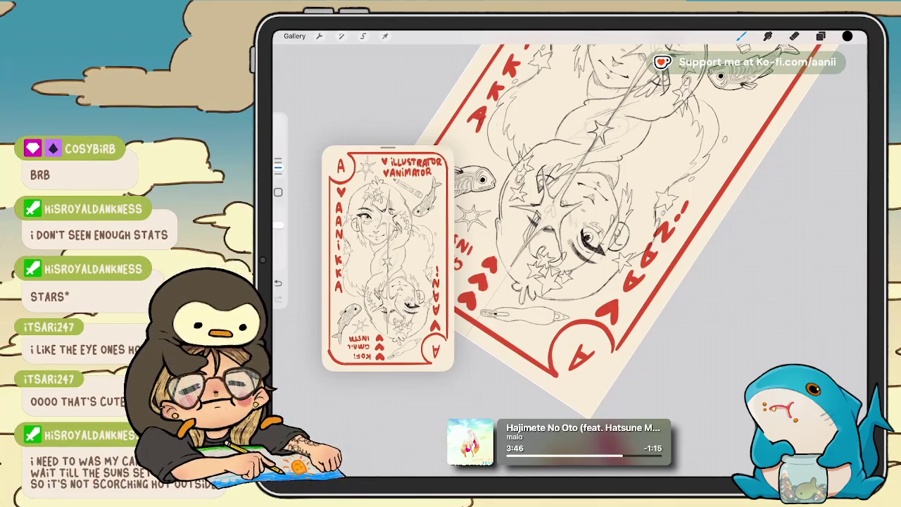
{"action": "left_click_drag", "start_coordinate": [563, 211], "coordinate": [578, 225]}
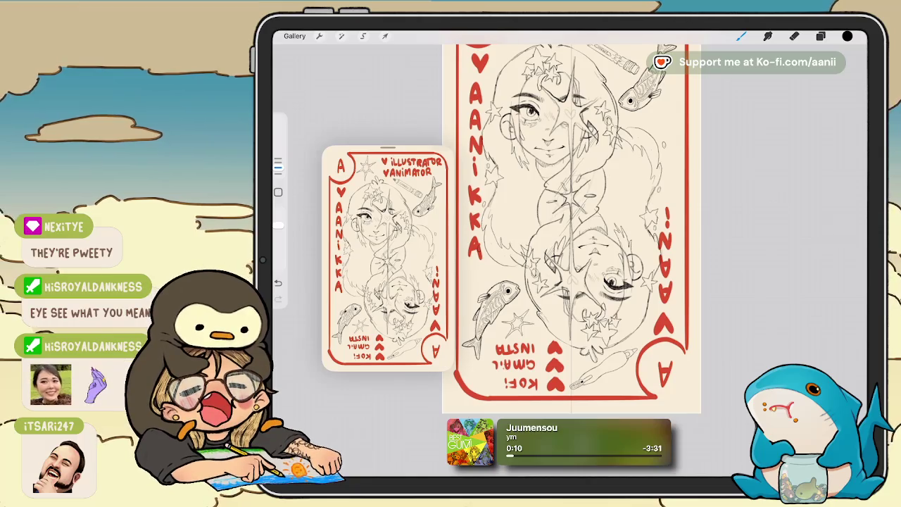
Zoom out to fit the whole card with its central sparkle in view
{"action": "left_click_drag", "start_coordinate": [572, 225], "coordinate": [644, 247]}
{"action": "scroll", "coordinate": [625, 254], "scroll_direction": "up", "scroll_amount": 2}
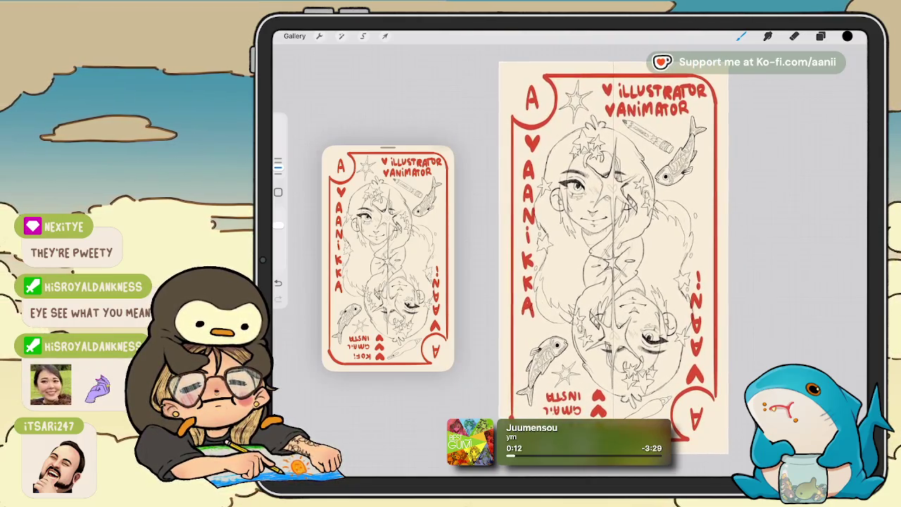